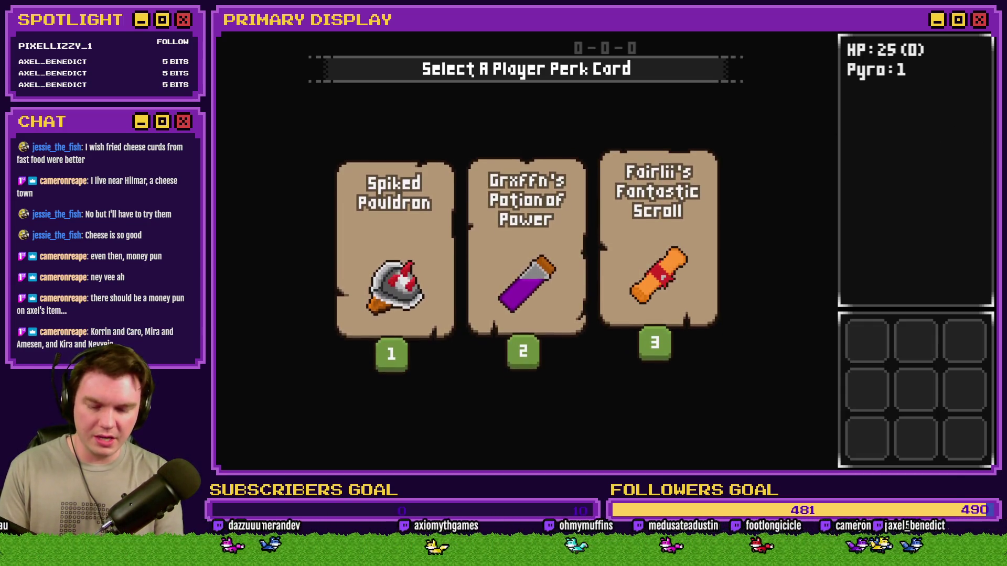
Step: Close the playtest and bring the Keebler website browser in, maximized to fill the display
key(alt+F4)
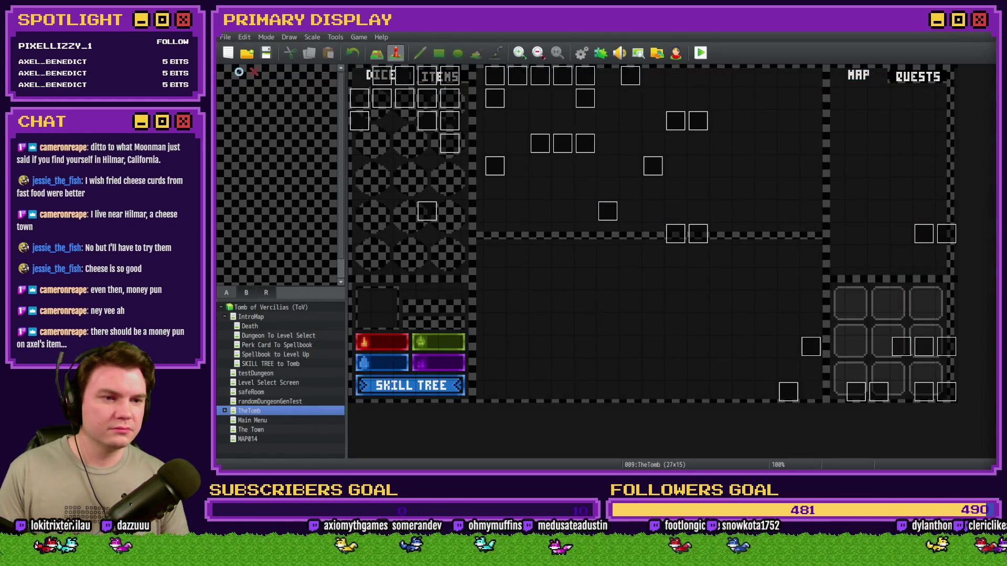
drag(997, 74, 704, 68)
double_click(618, 58)
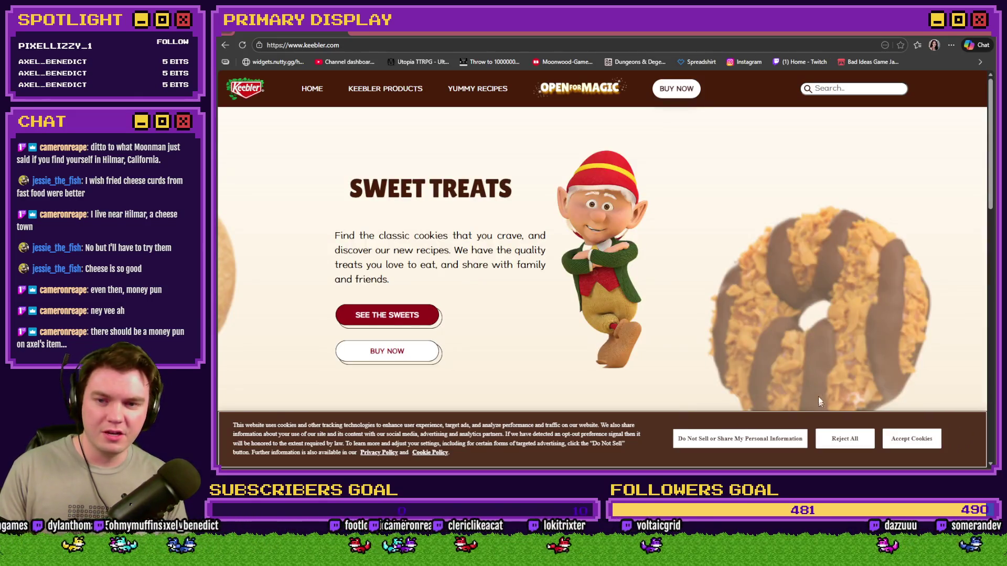
Step: Scroll through the Keebler homepage sections, then minimize the browser to return to RPG Maker MZ
scroll(785, 365, down, 10)
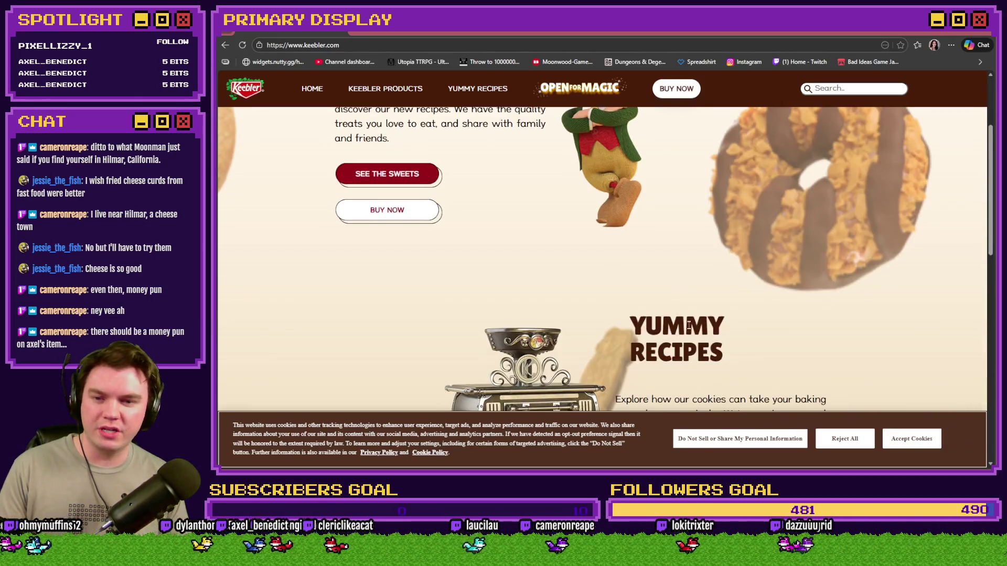
scroll(687, 323, down, 5)
scroll(636, 297, up, 4)
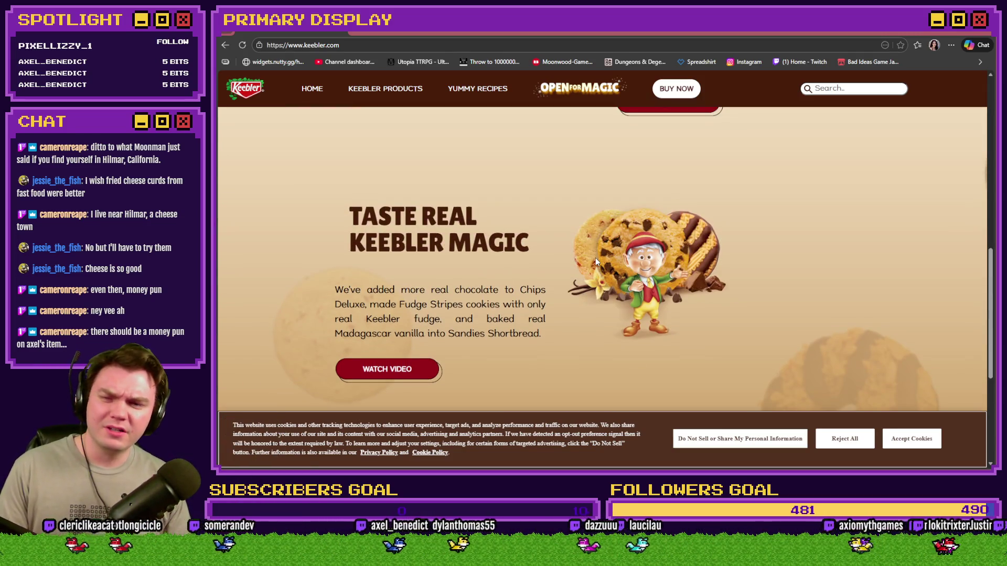
scroll(596, 262, down, 5)
scroll(603, 267, up, 6)
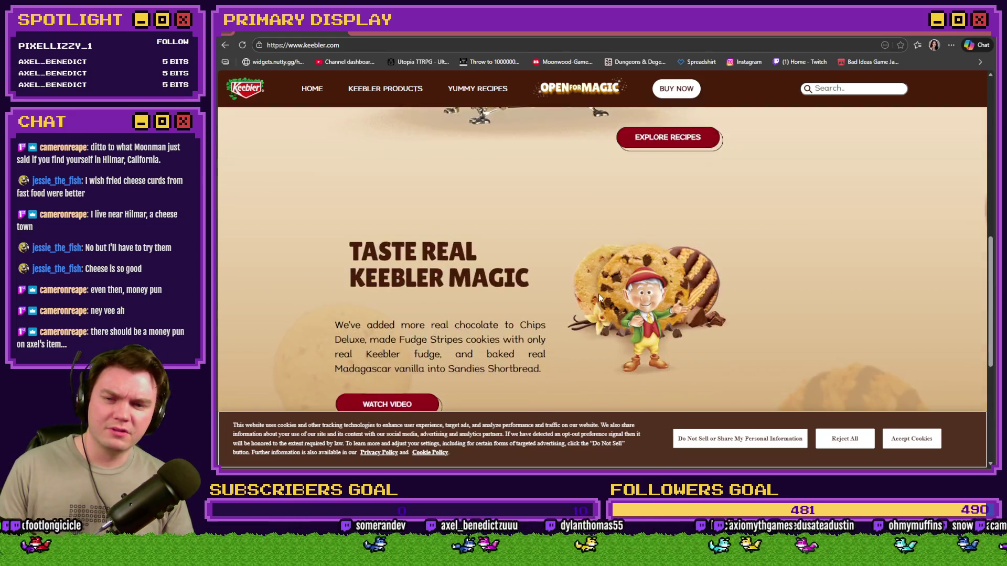
scroll(599, 298, up, 6)
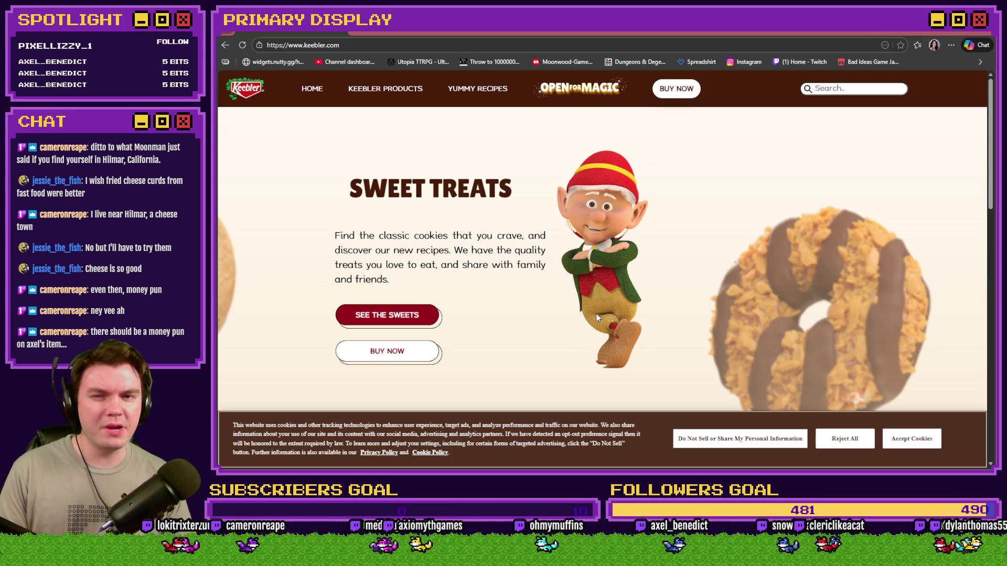
click(973, 30)
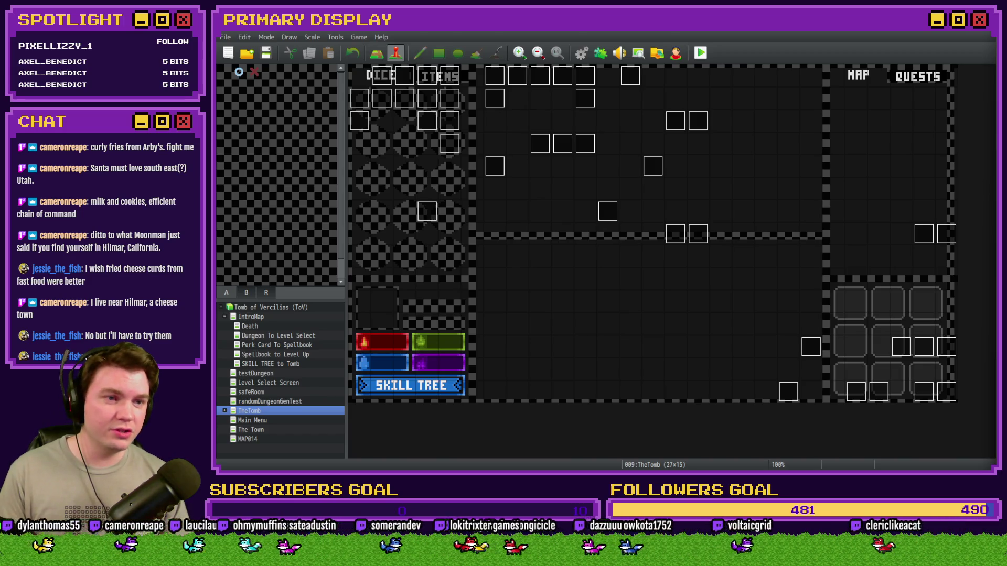
key(alt+Tab)
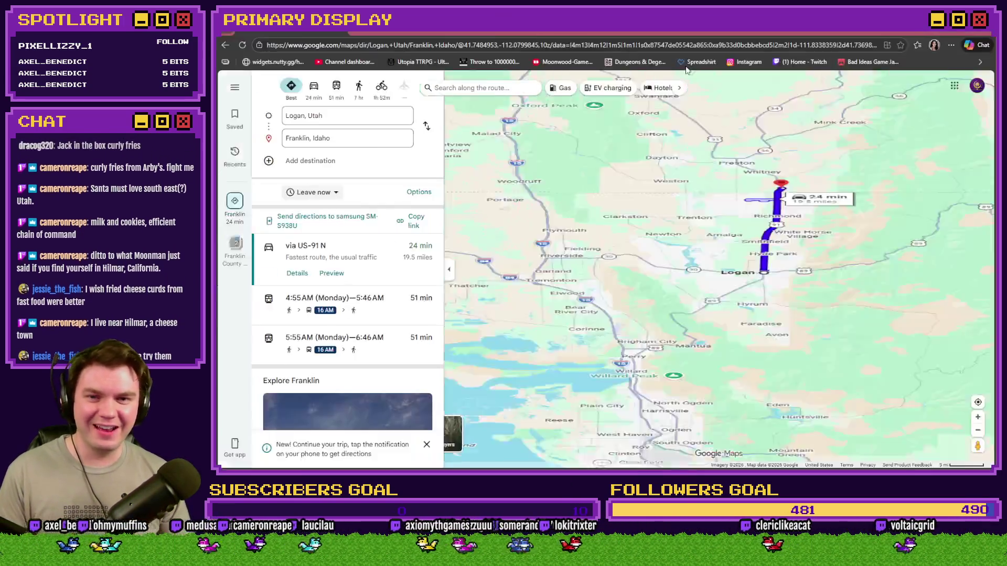
drag(594, 267, 610, 320)
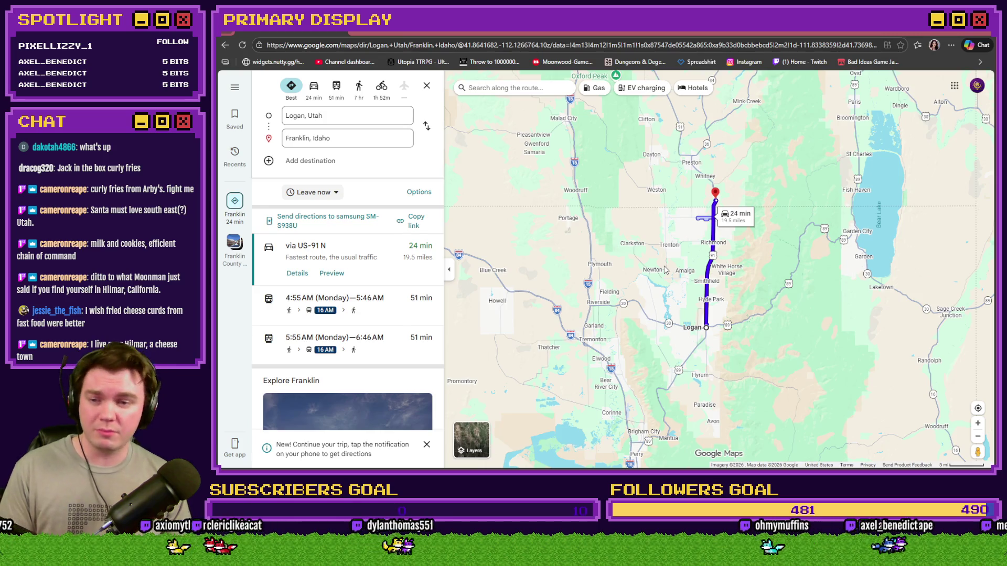
scroll(666, 273, up, 3)
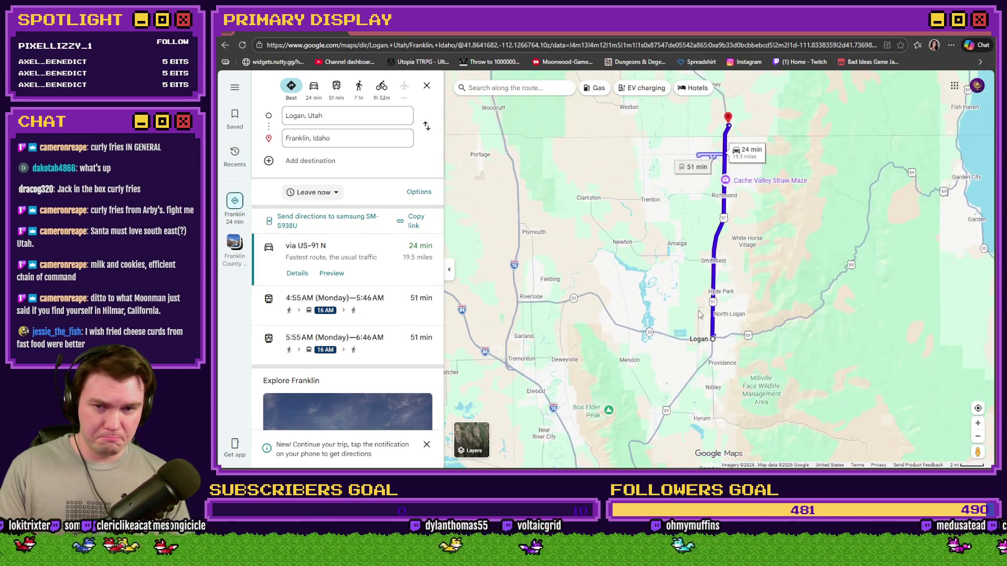
scroll(676, 312, up, 3)
scroll(677, 287, down, 3)
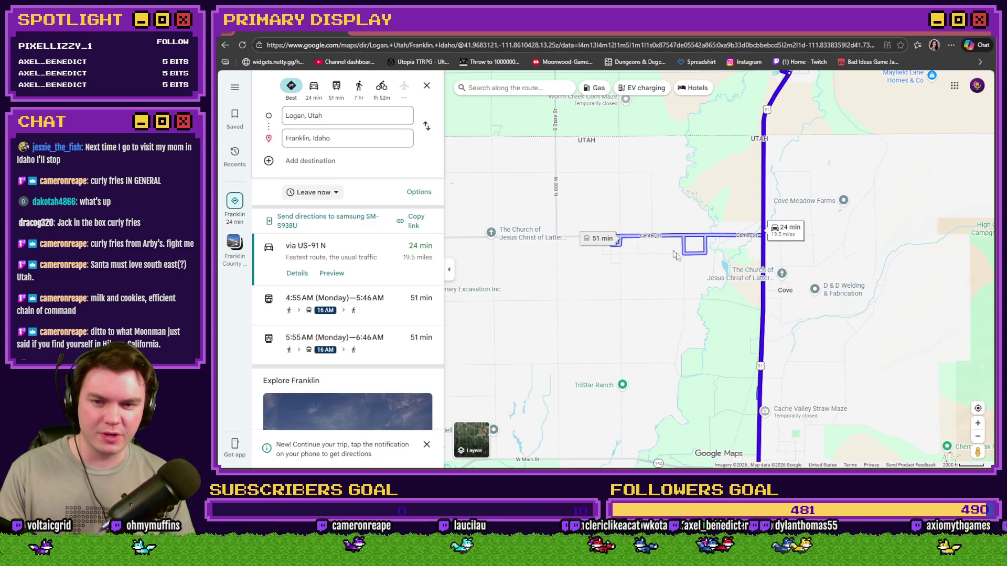
drag(781, 110, 772, 207)
scroll(708, 256, down, 5)
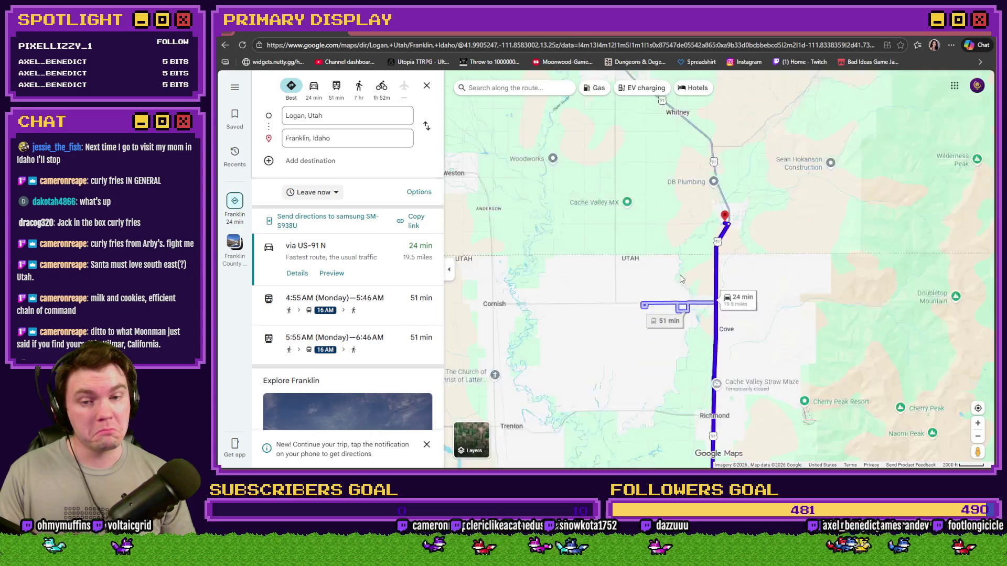
scroll(677, 263, down, 2)
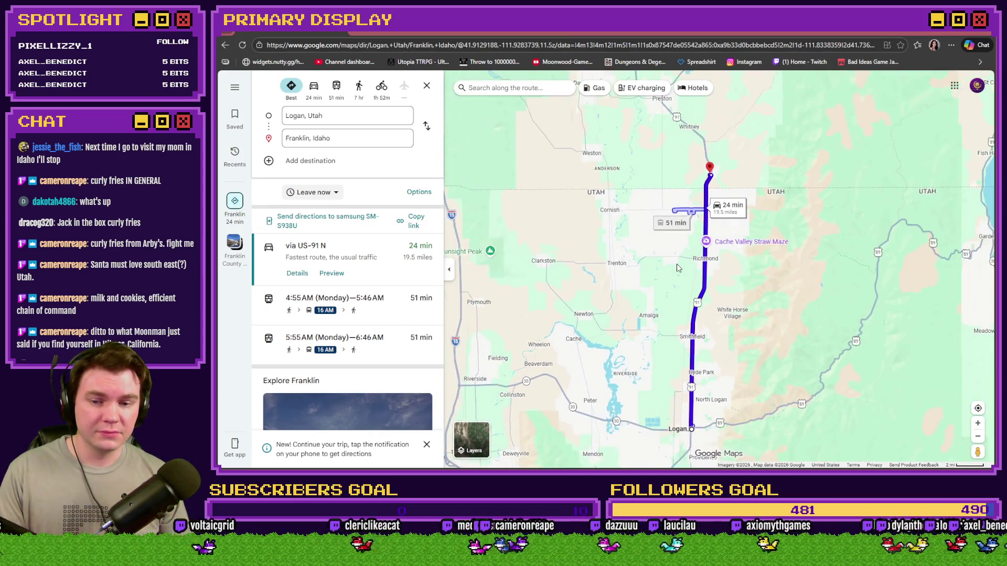
mouse_move(679, 273)
mouse_down()
mouse_move(678, 210)
mouse_move(741, 190)
mouse_up()
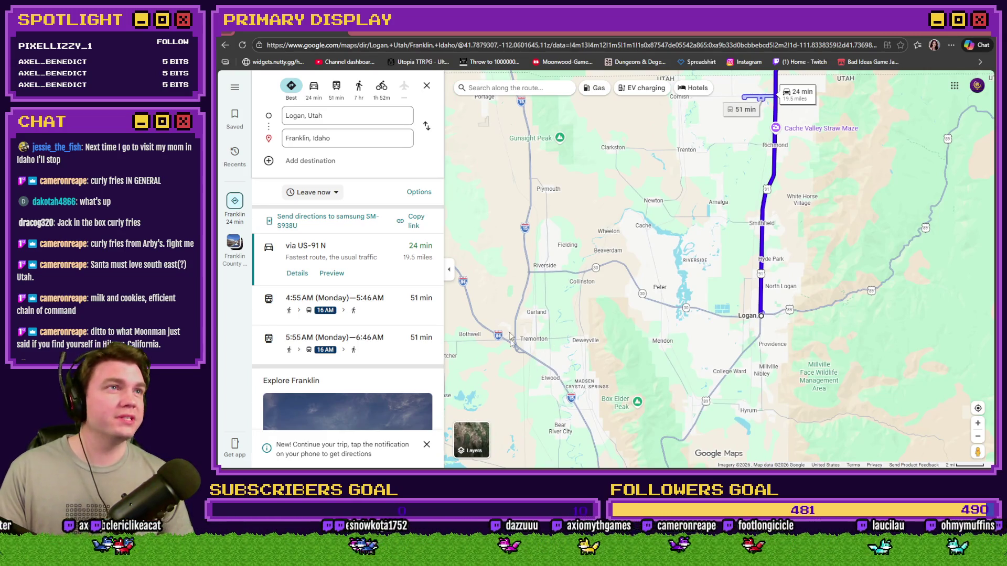
drag(506, 307, 558, 350)
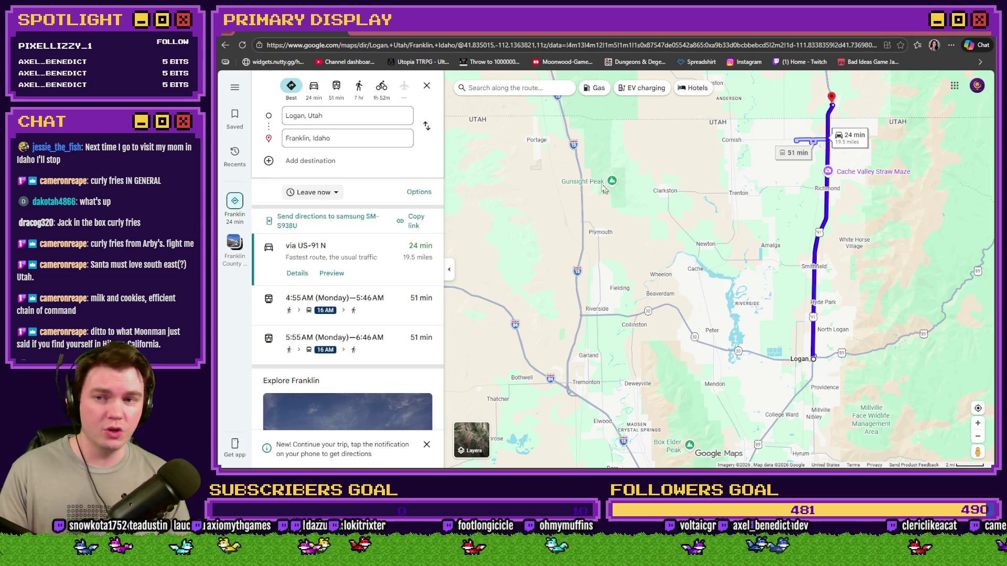
key(alt+Tab)
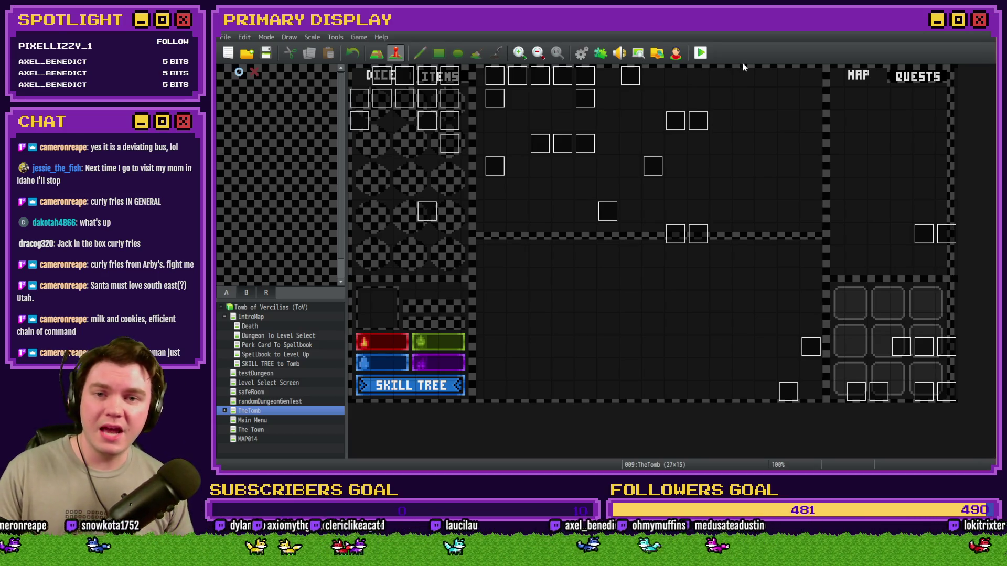
Step: Launch a playtest of the game from the toolbar's Playtest button
click(703, 53)
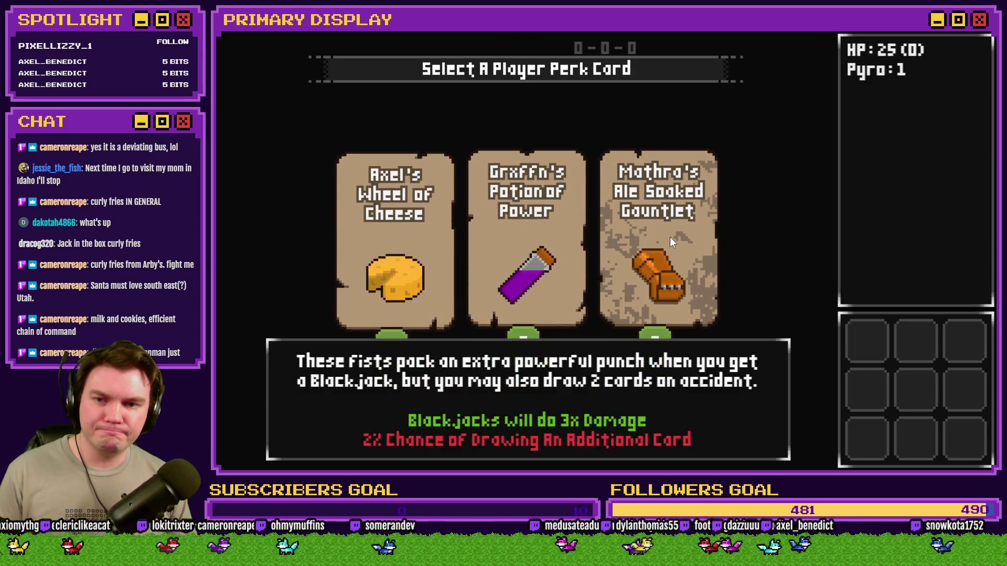
Step: Take the gauntlet perk card (card 3) and move a potion into the empty third-row items slot
click(670, 237)
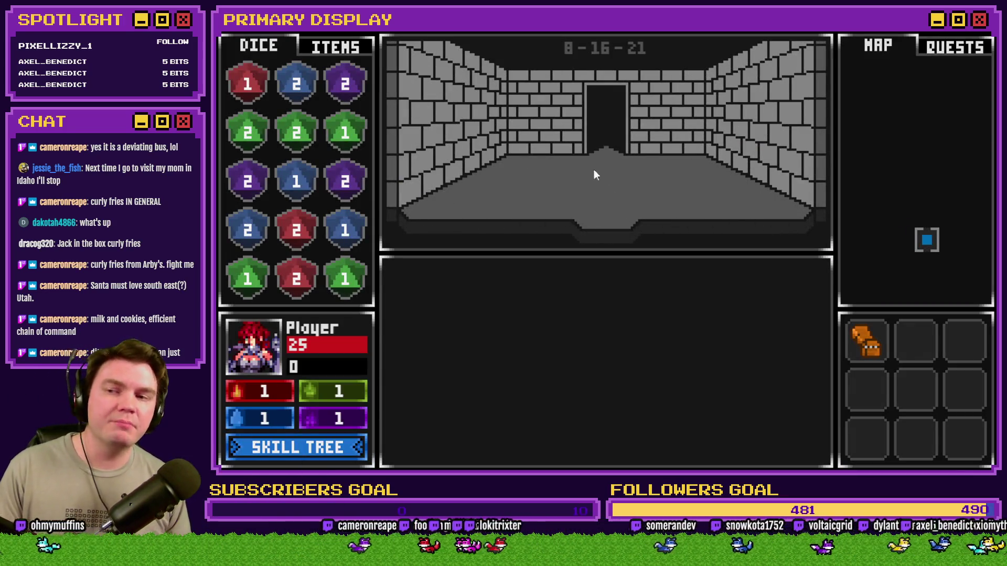
click(337, 48)
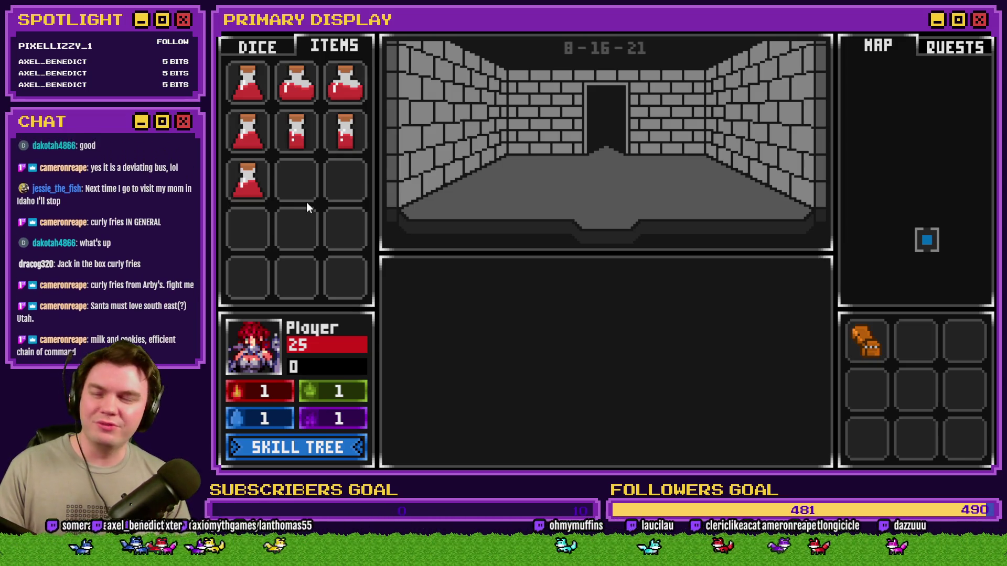
mouse_move(295, 146)
mouse_down()
mouse_move(288, 186)
mouse_move(338, 191)
mouse_up()
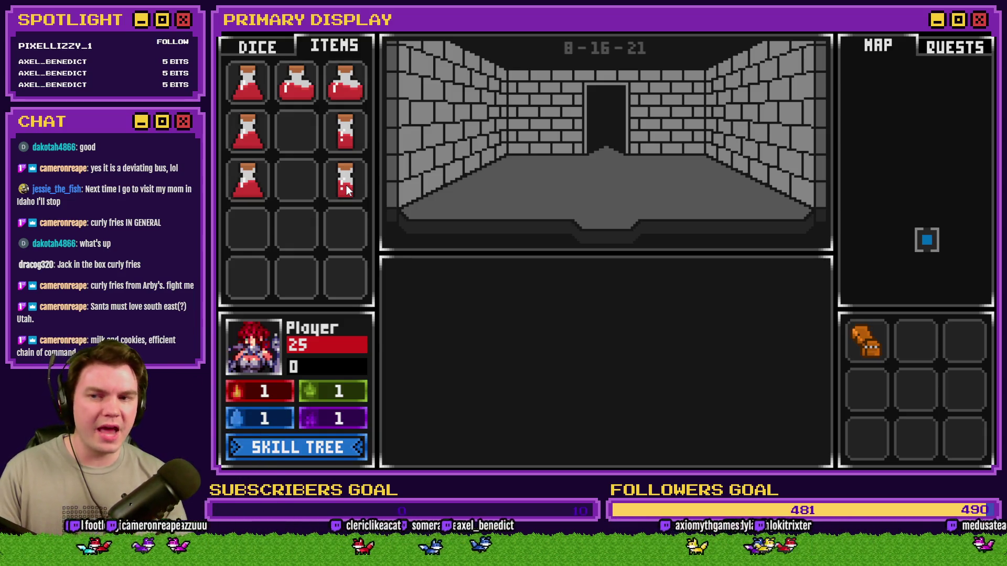
mouse_move(872, 349)
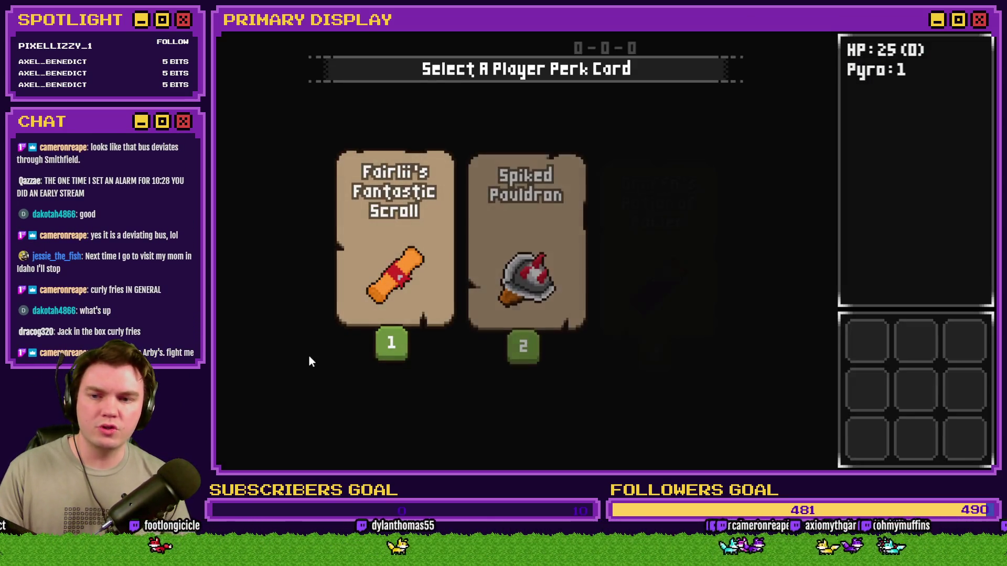
Step: Take the Potion of Power perk card and show the potions in the ITEMS list
mouse_move(632, 303)
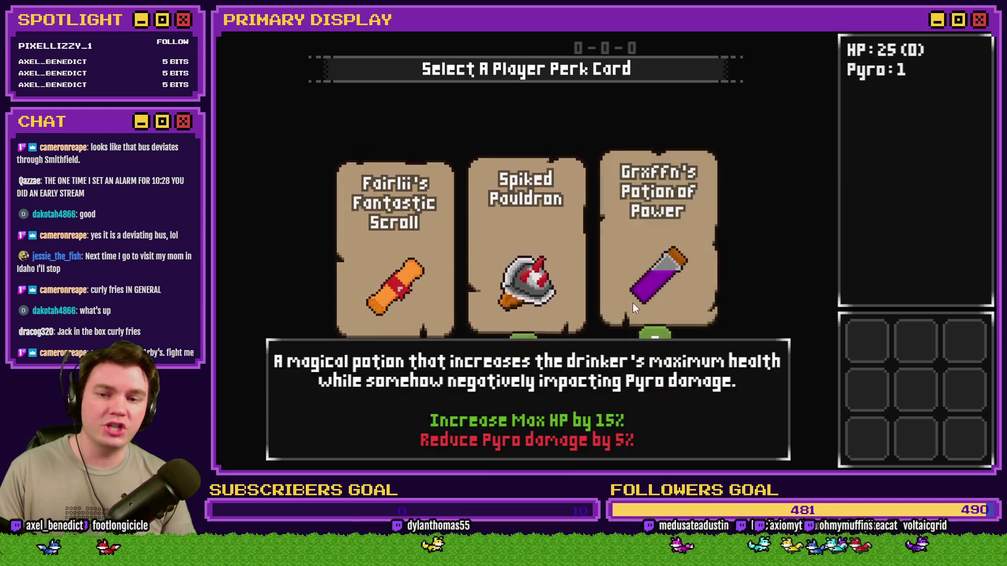
click(675, 270)
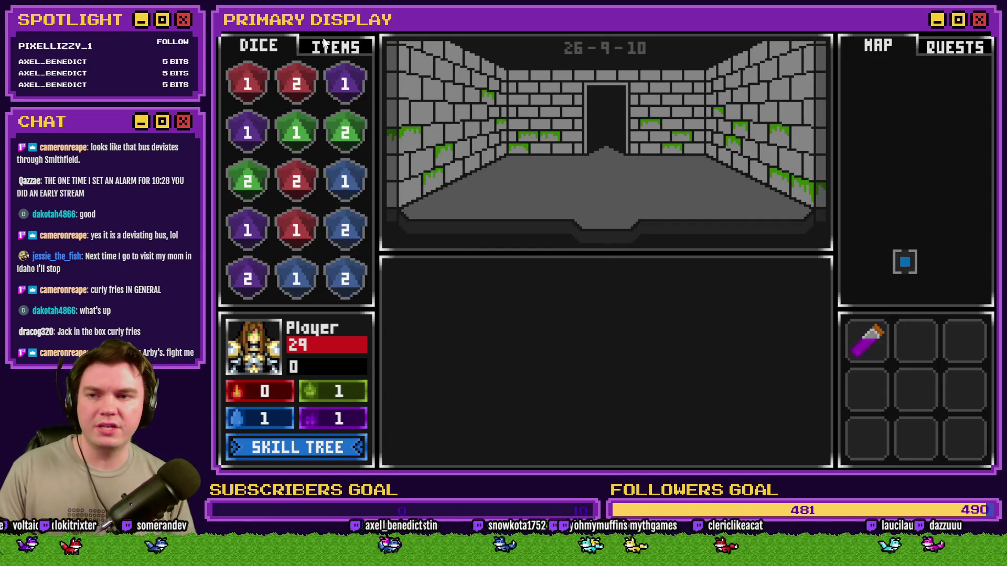
click(328, 48)
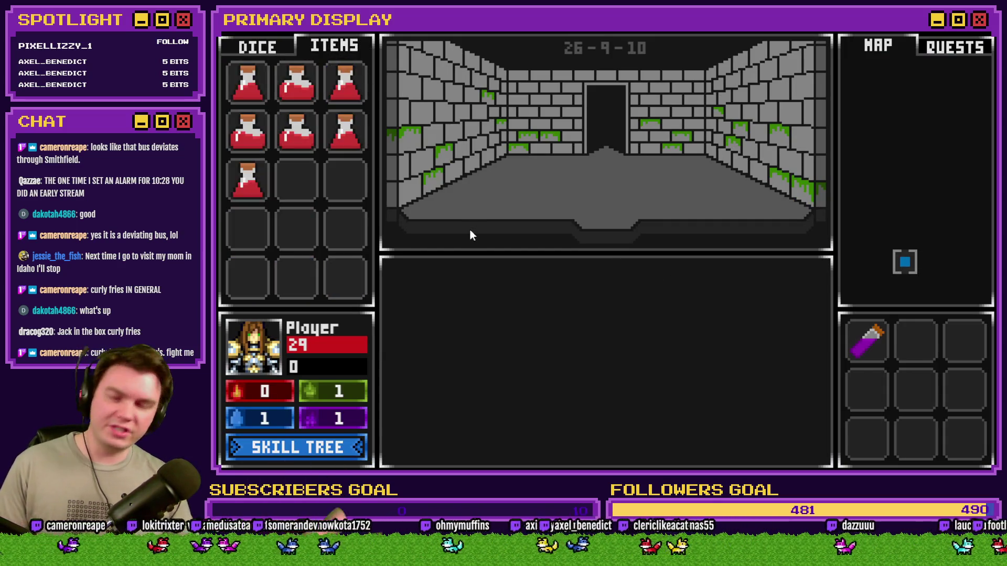
Step: Lower playerHP (variable 0050) to 1 in the debug viewer and move a red potion to row three
key(F1)
key(Down)
key(Down)
key(Down)
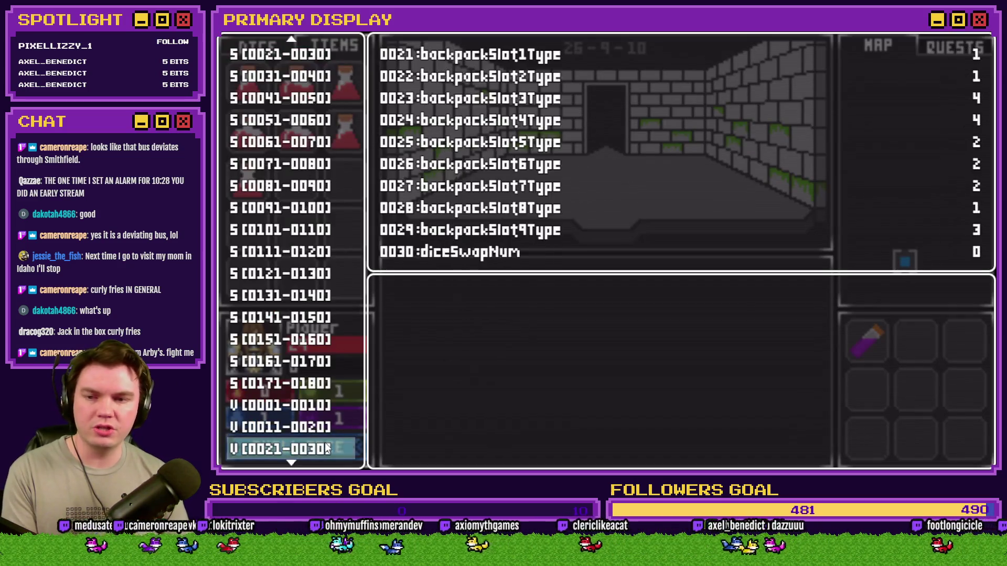
key(Return)
key(Up)
key(Page_Up)
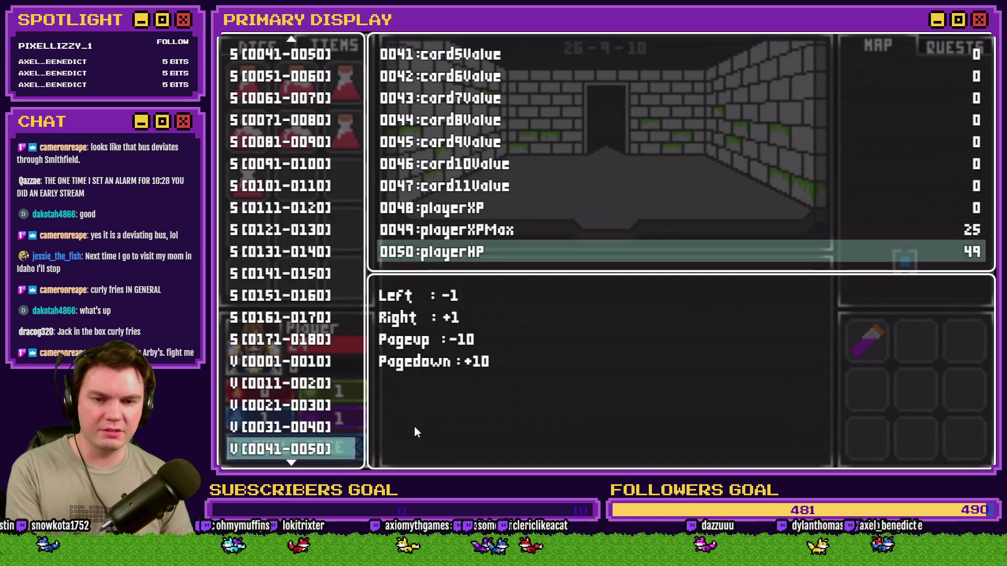
key(Page_Up)
key(Page_Up)
key(Right)
key(Right)
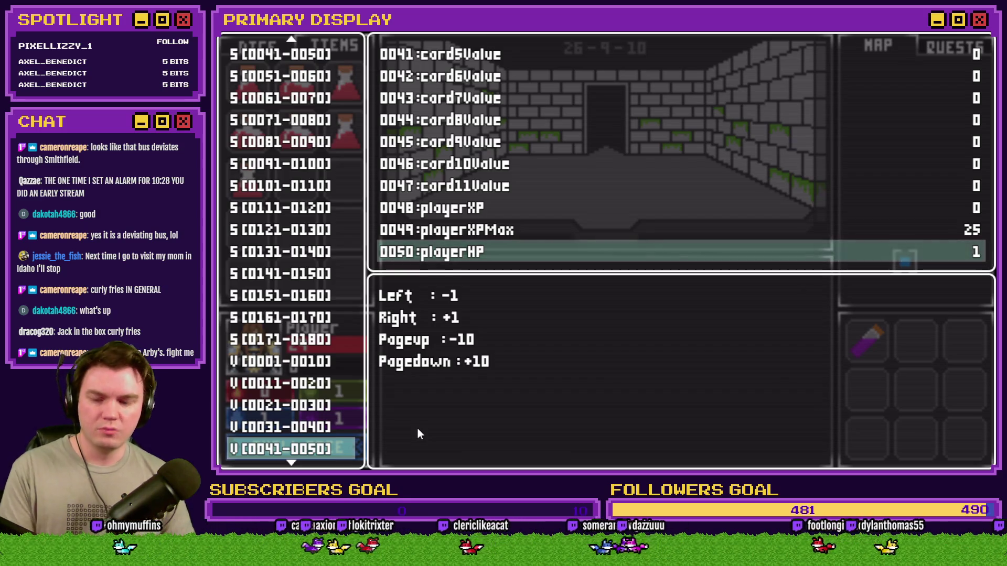
key(Escape)
key(Escape)
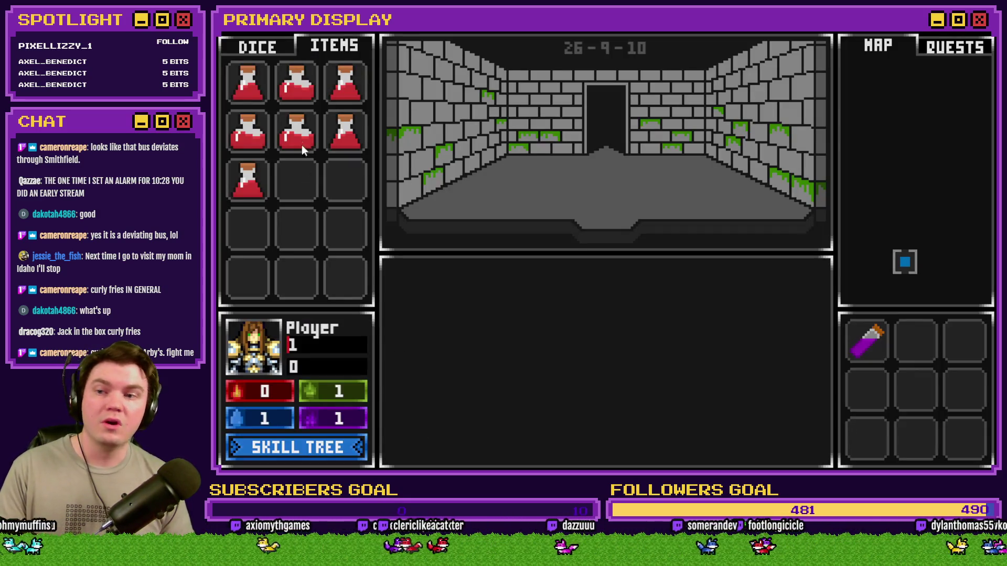
mouse_move(301, 144)
mouse_down()
mouse_move(306, 188)
mouse_move(289, 308)
mouse_move(260, 341)
mouse_up()
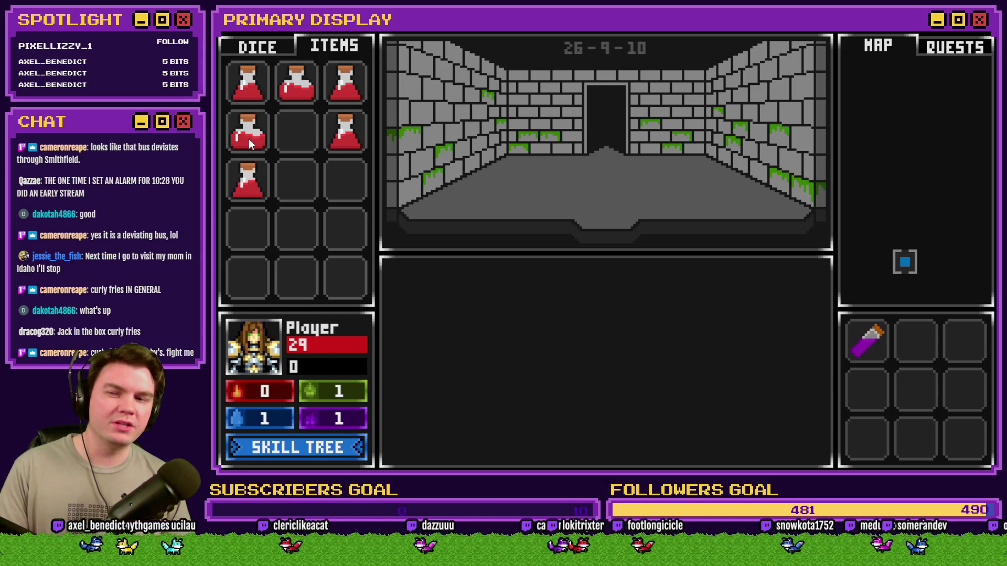
Step: Set playerHP to 2 in the debug viewer, then drink two potions to heal back to 29 HP
key(F1)
key(Right)
key(Up)
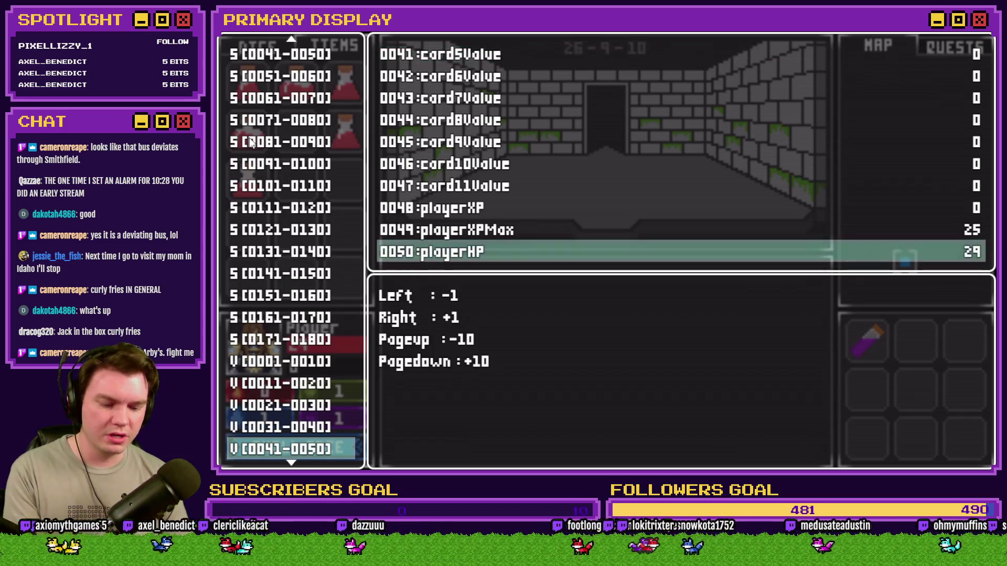
key(Left)
key(Left)
key(Left)
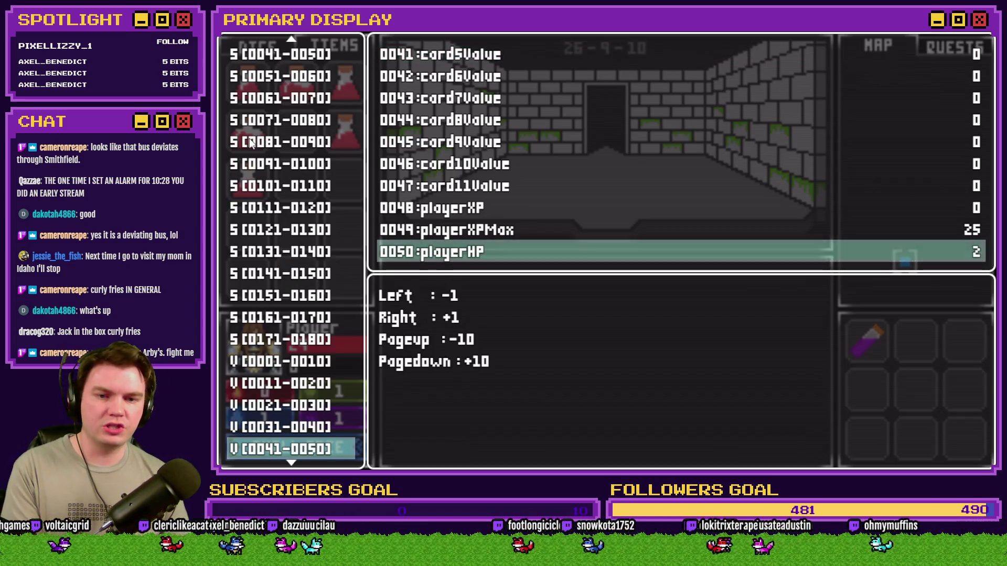
key(F1)
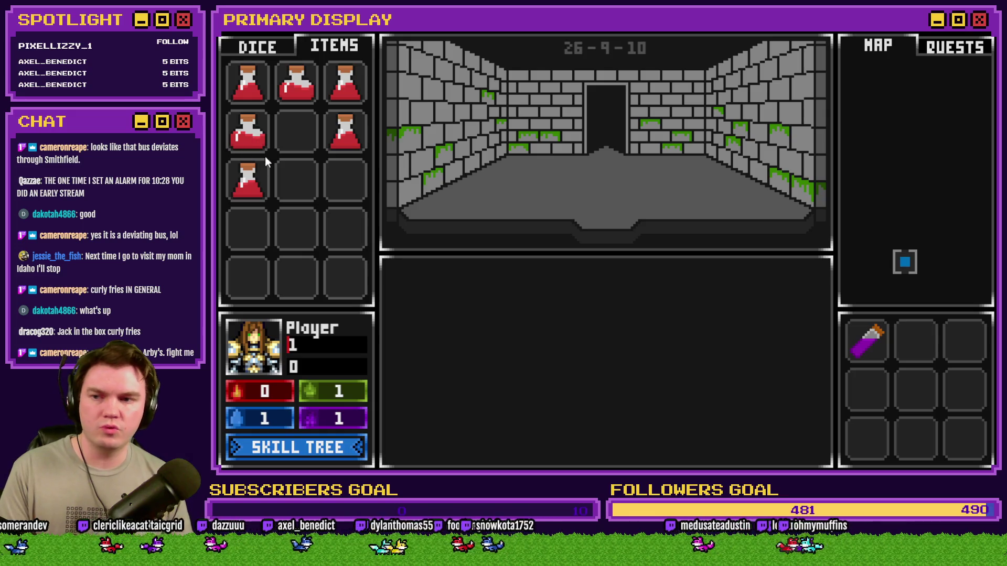
mouse_move(257, 180)
mouse_down()
mouse_move(290, 291)
mouse_move(259, 335)
mouse_up()
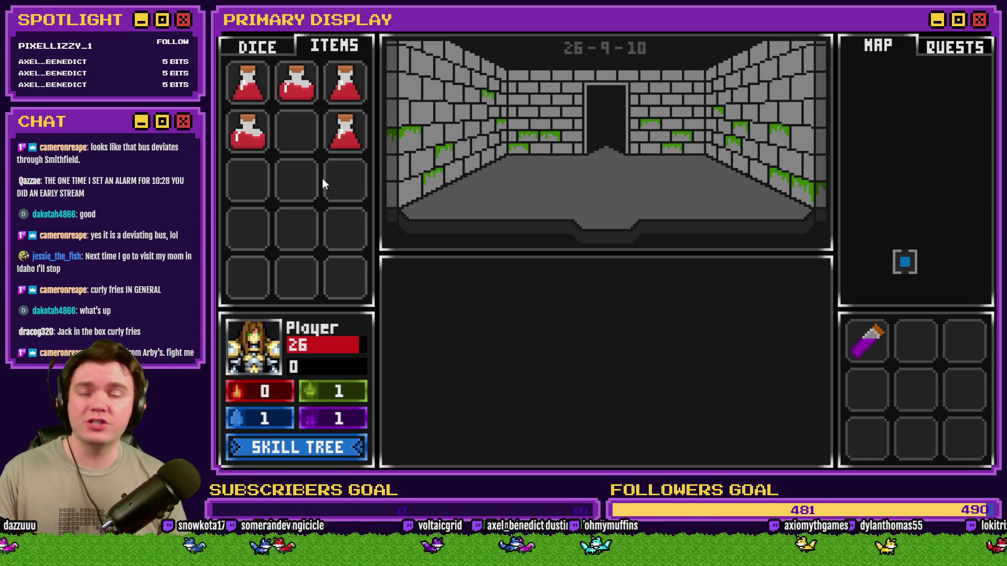
drag(341, 127, 270, 351)
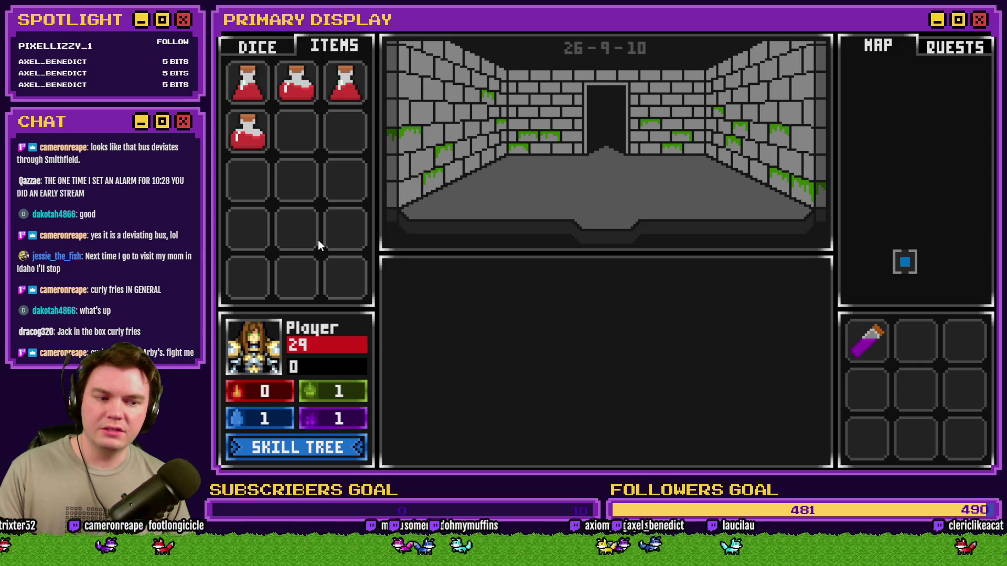
Step: Check the Skill Tree, then rearrange the remaining potions into the items grid's third row
click(331, 446)
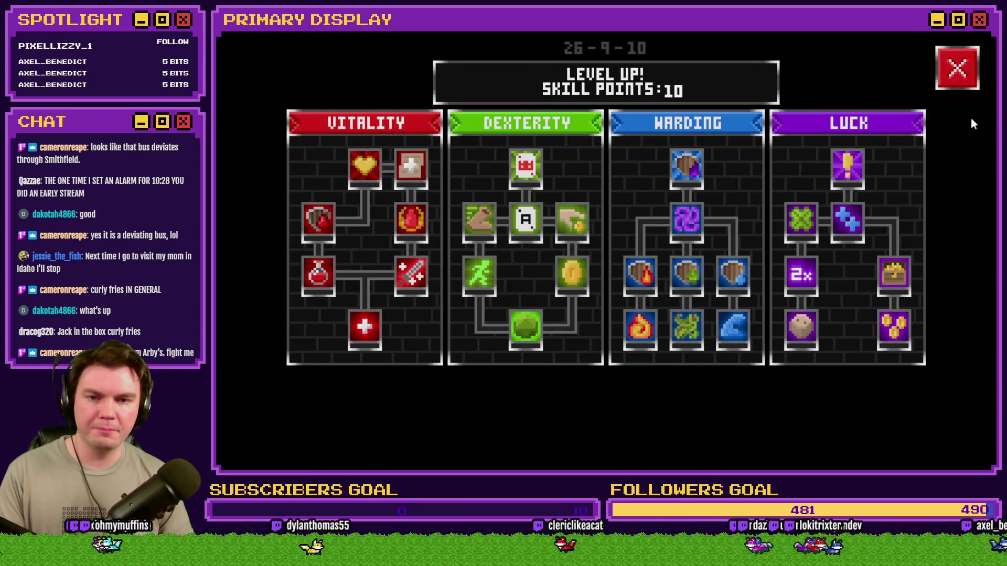
click(958, 68)
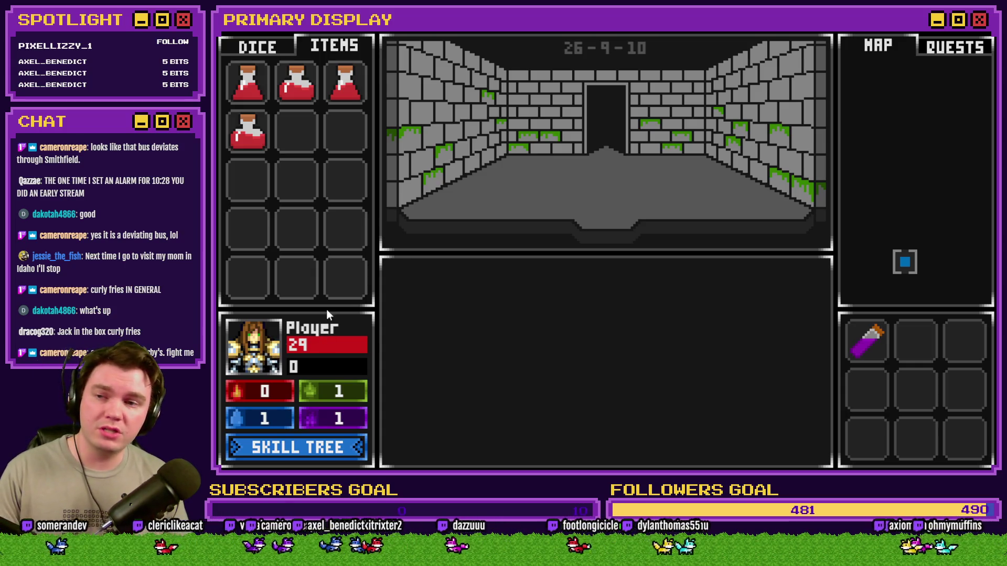
drag(264, 138, 296, 132)
mouse_move(296, 83)
mouse_down()
mouse_move(261, 134)
mouse_move(248, 181)
mouse_up()
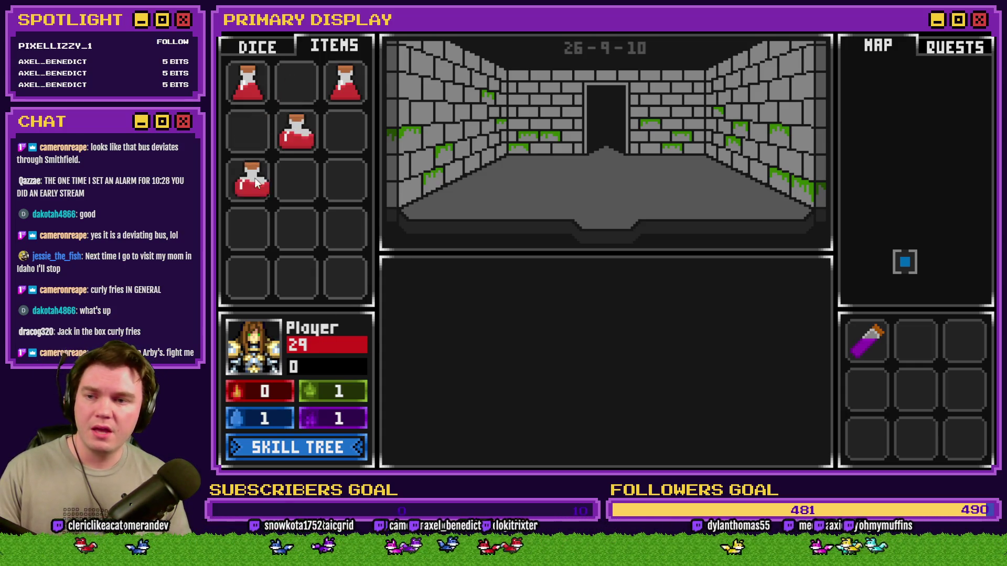
drag(296, 132, 296, 181)
drag(345, 83, 338, 173)
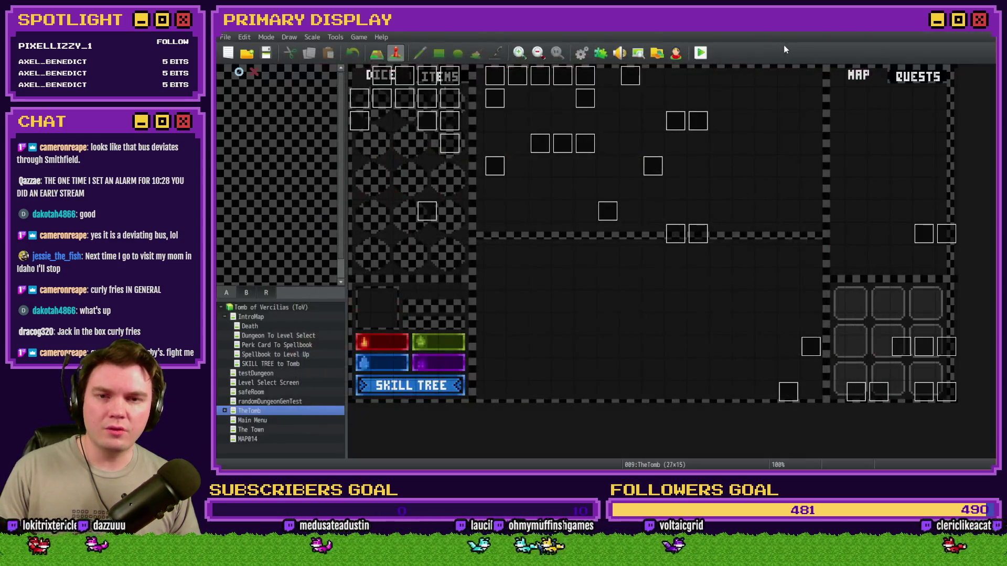
Step: Open Common Event 0017 tooltips in the Database and scroll to the Axel's Daggers of Damage block
click(581, 53)
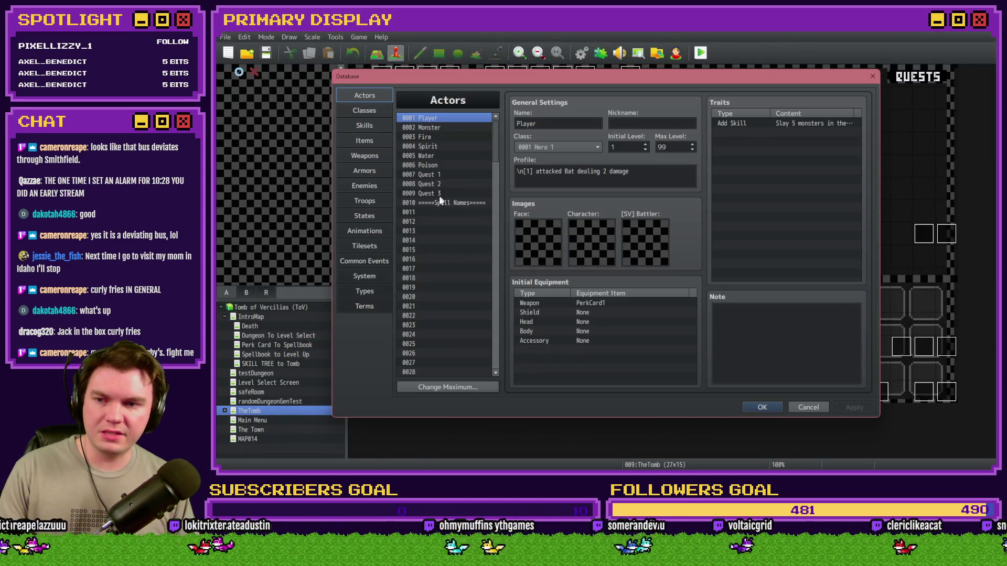
click(343, 265)
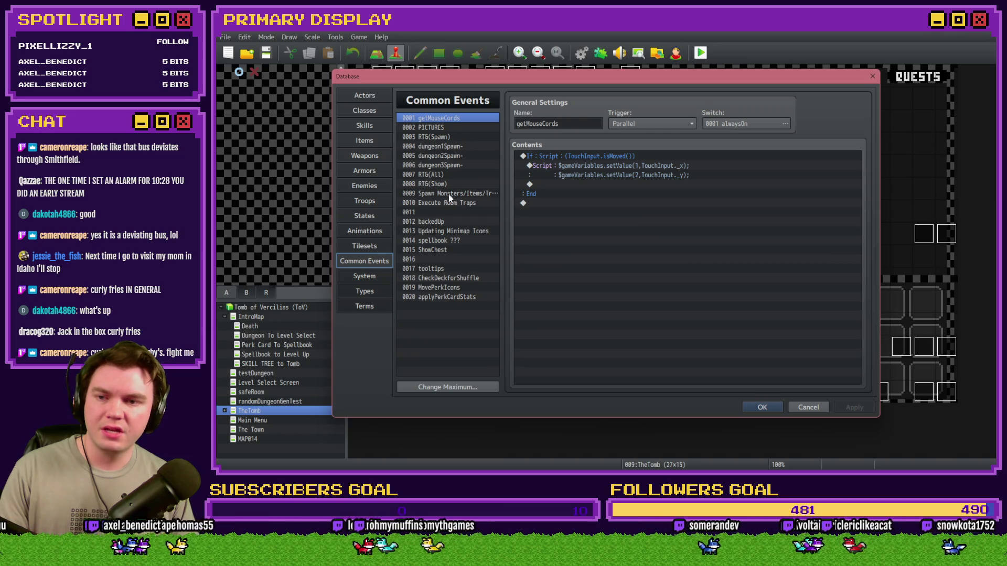
click(455, 269)
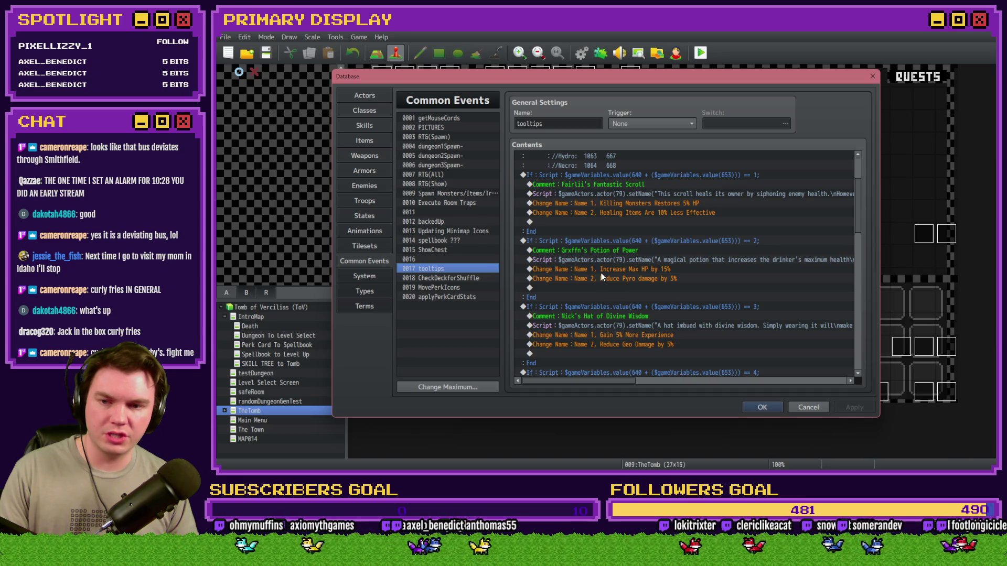
scroll(600, 272, down, 3)
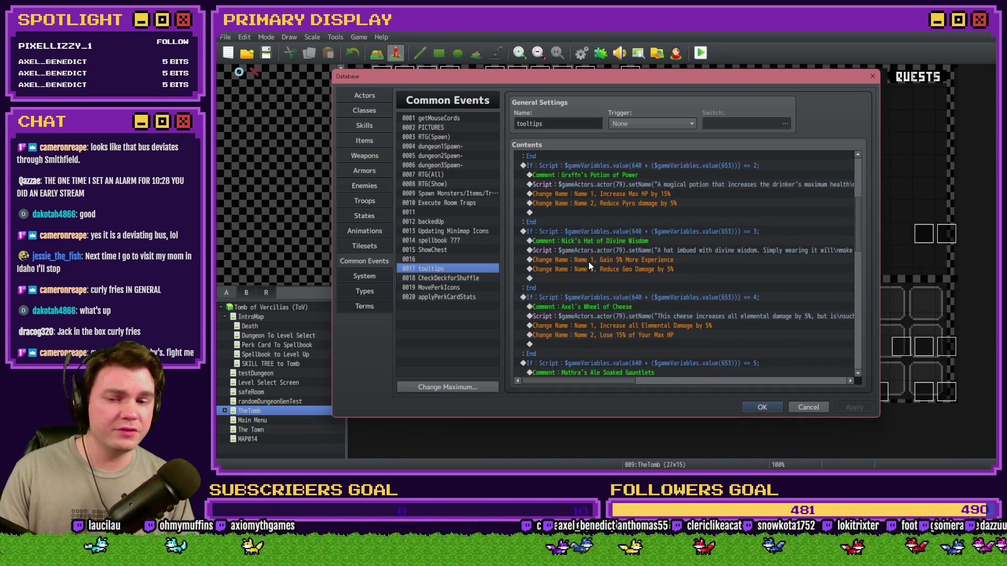
scroll(589, 262, down, 5)
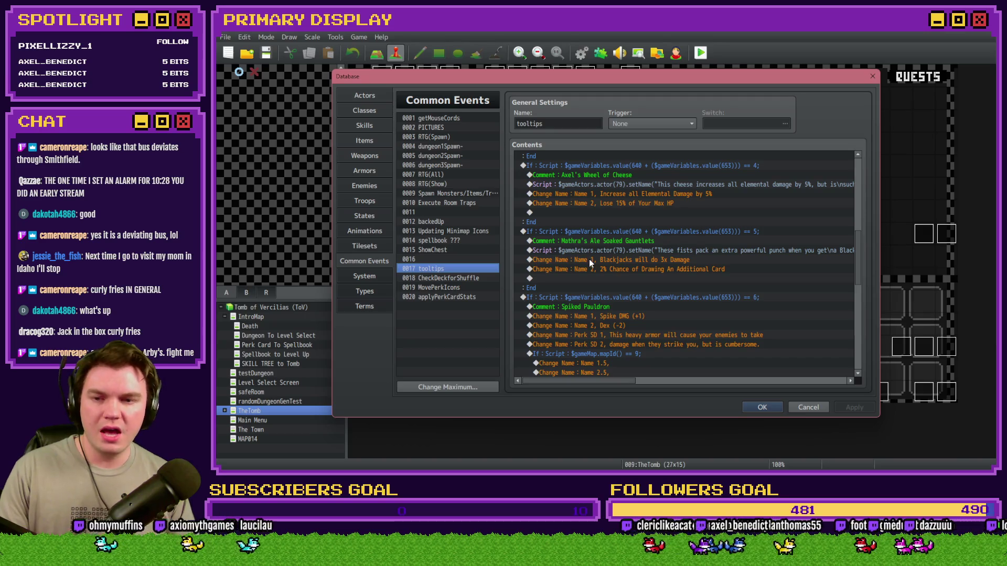
scroll(590, 260, down, 8)
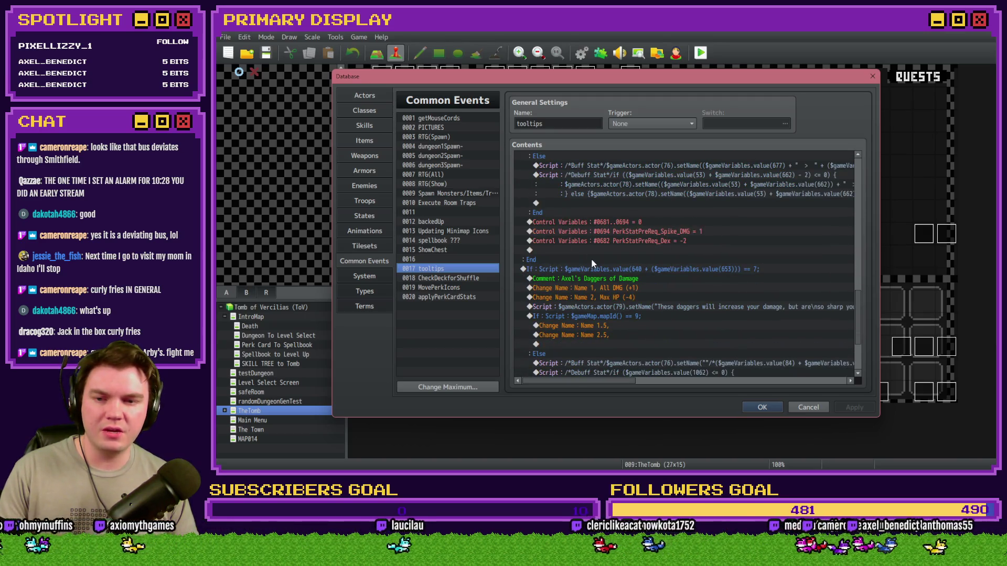
scroll(598, 273, up, 2)
scroll(599, 290, down, 3)
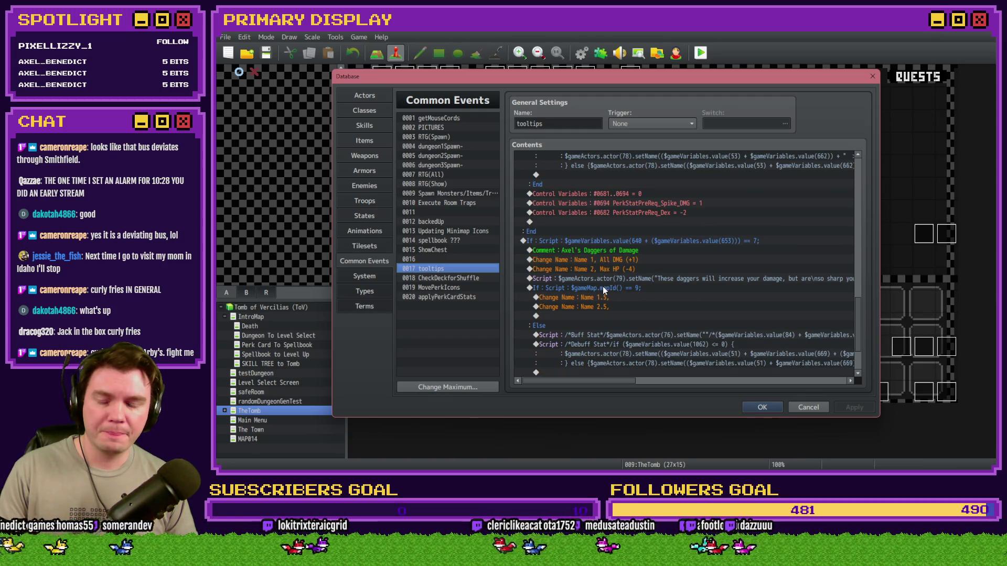
scroll(603, 286, down, 2)
scroll(606, 287, up, 2)
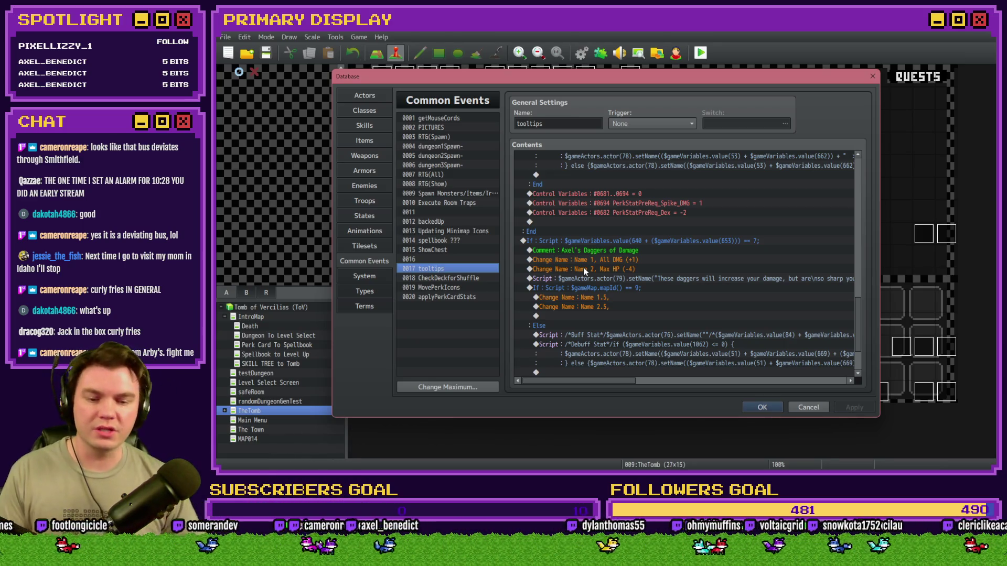
key(alt+Tab)
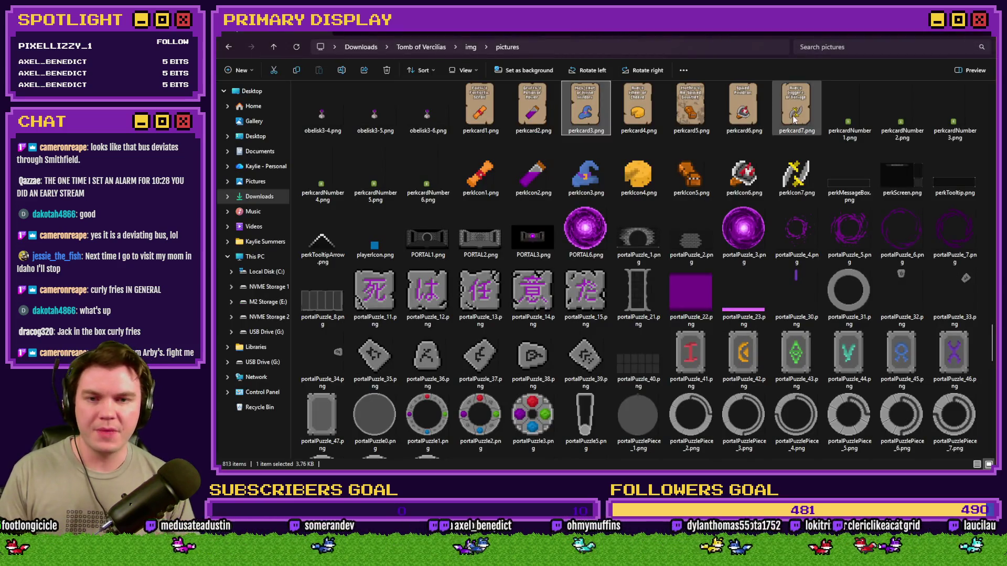
click(800, 113)
double_click(799, 113)
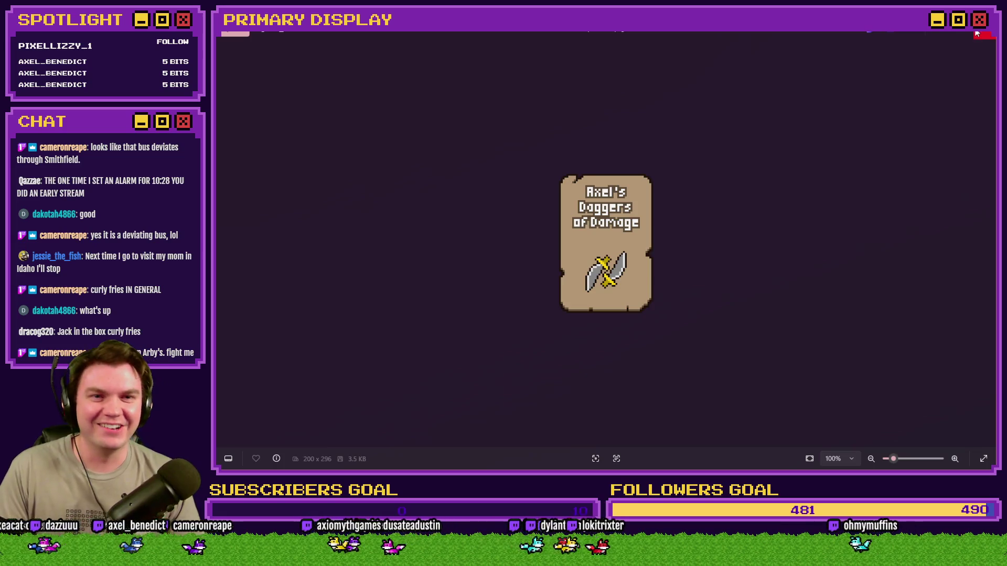
click(978, 34)
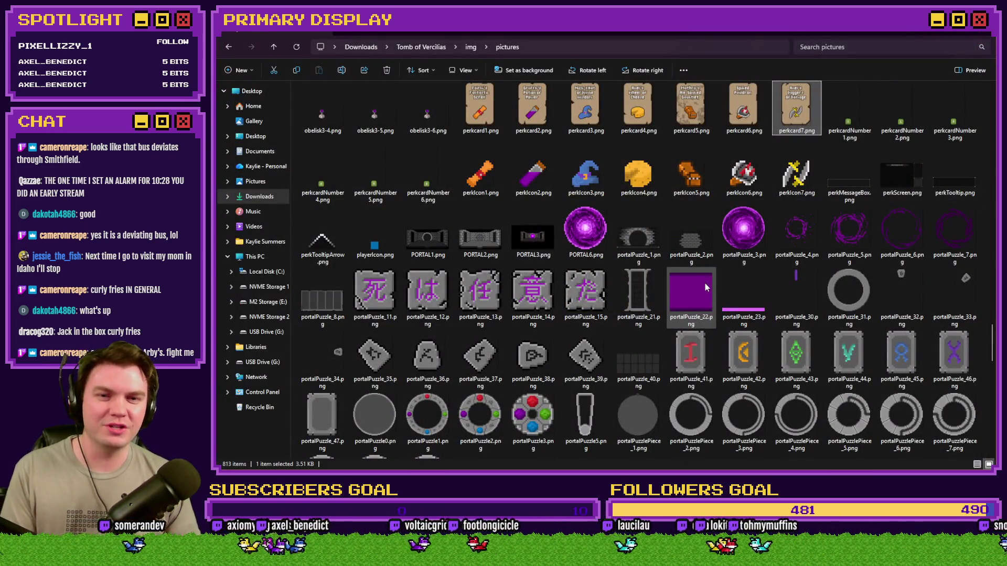
key(alt+Tab)
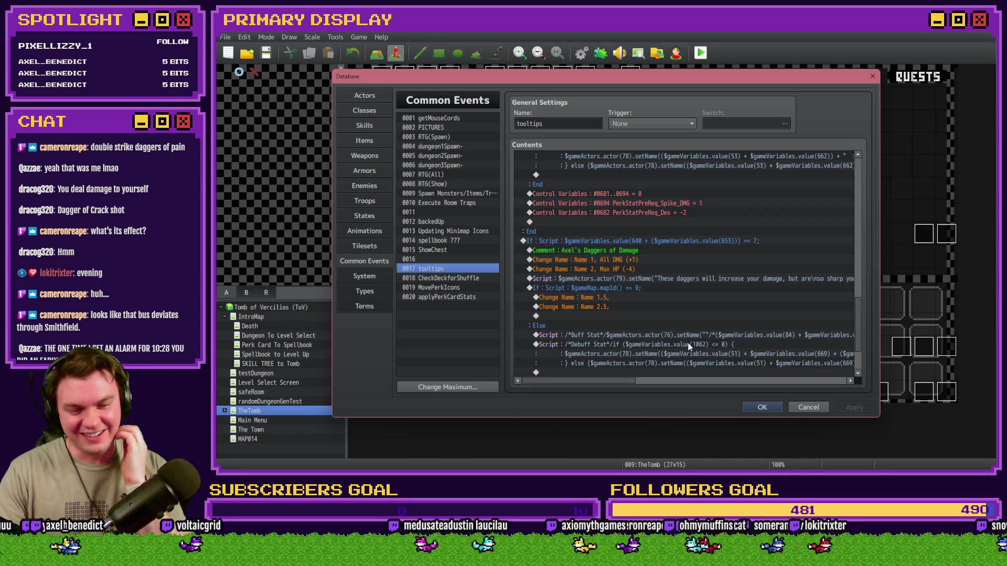
Step: Scroll the tooltips Contents list through the Spiked Pauldron (== 6) and Daggers (== 7) branches
scroll(676, 347, up, 6)
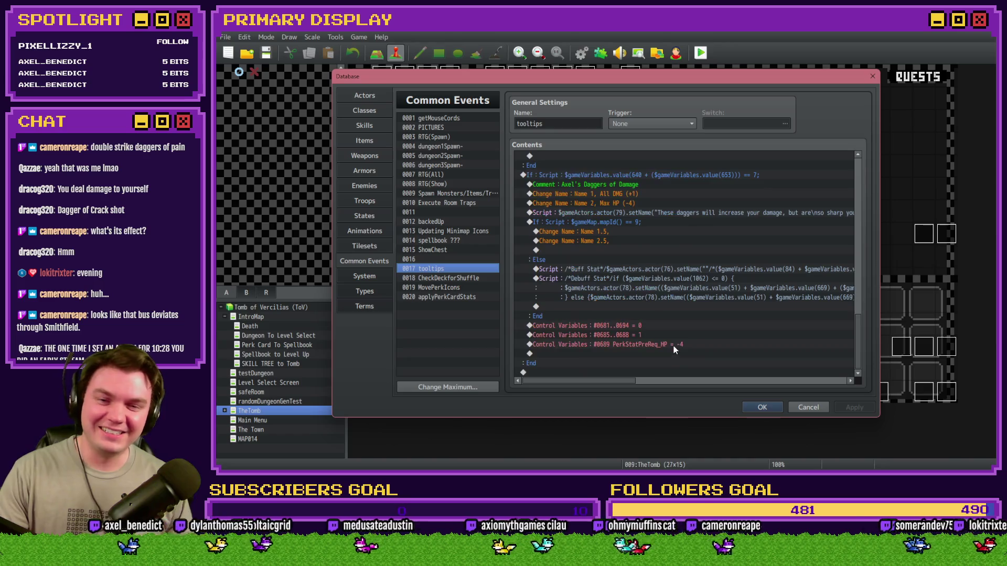
scroll(678, 355, up, 2)
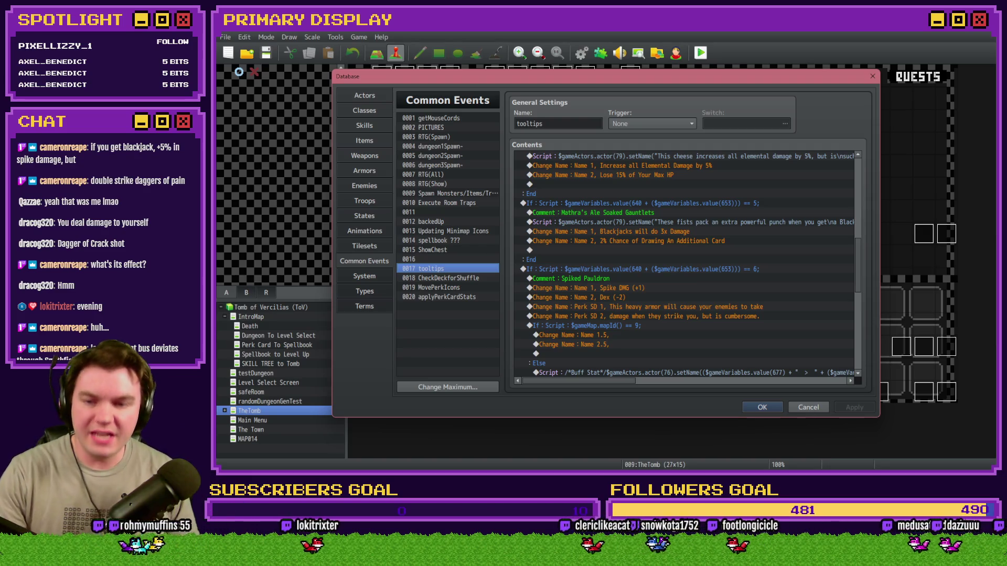
scroll(721, 325, down, 10)
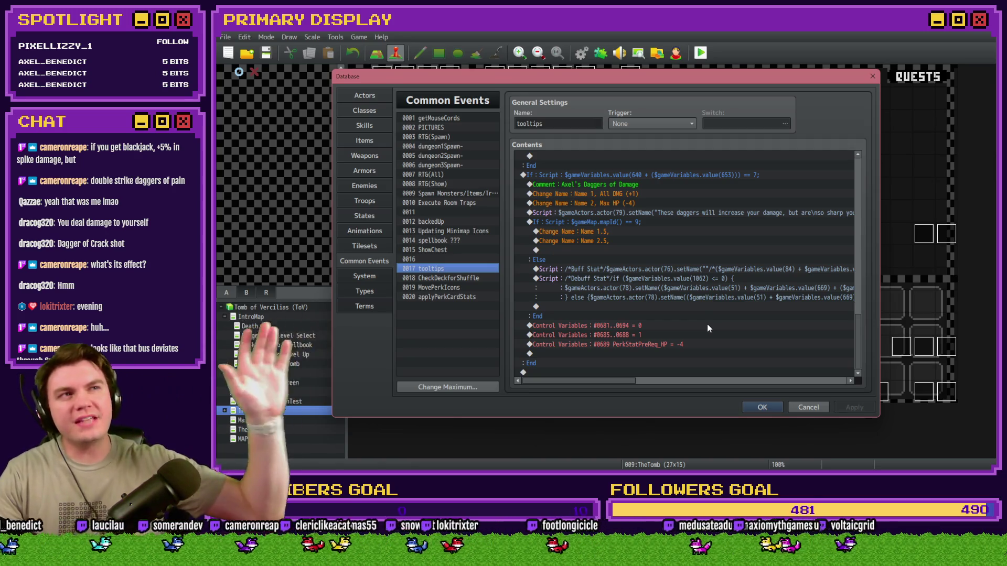
key(alt+Tab)
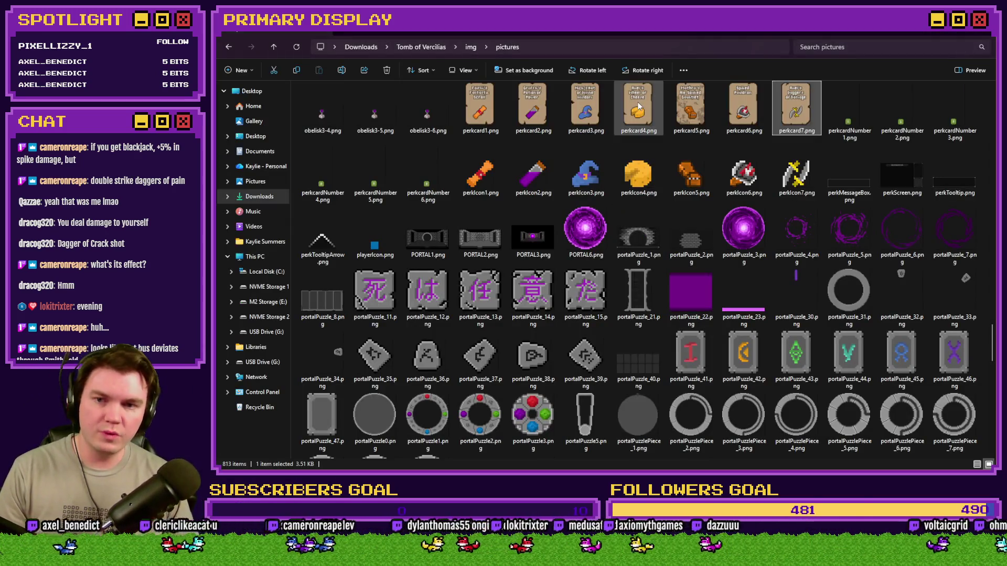
double_click(638, 109)
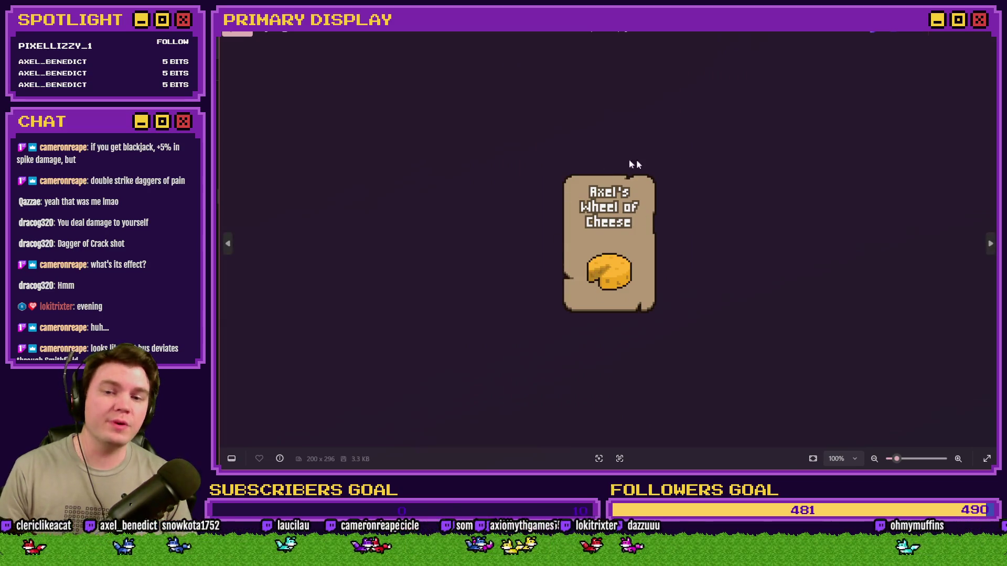
click(978, 32)
double_click(745, 105)
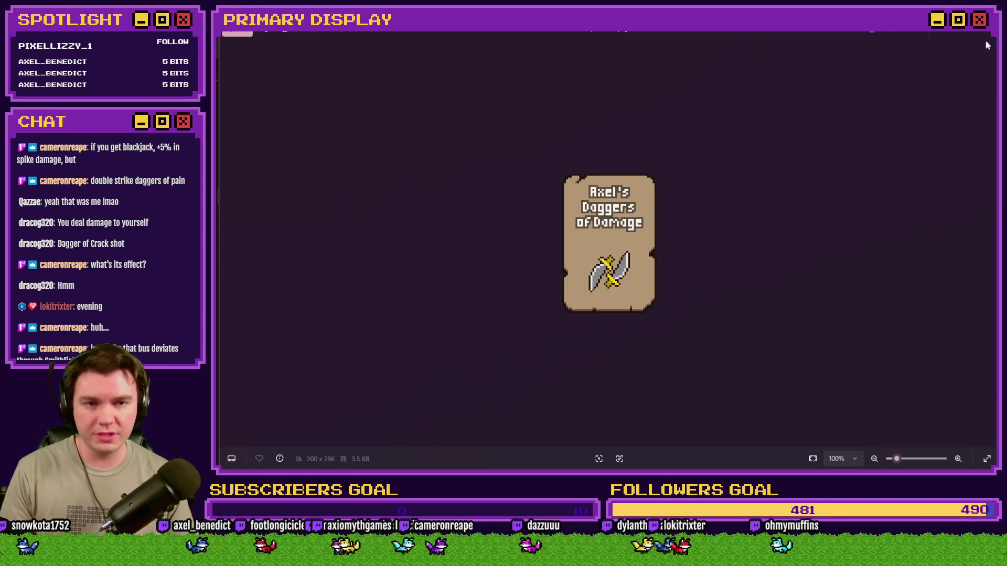
click(980, 33)
key(alt+Tab)
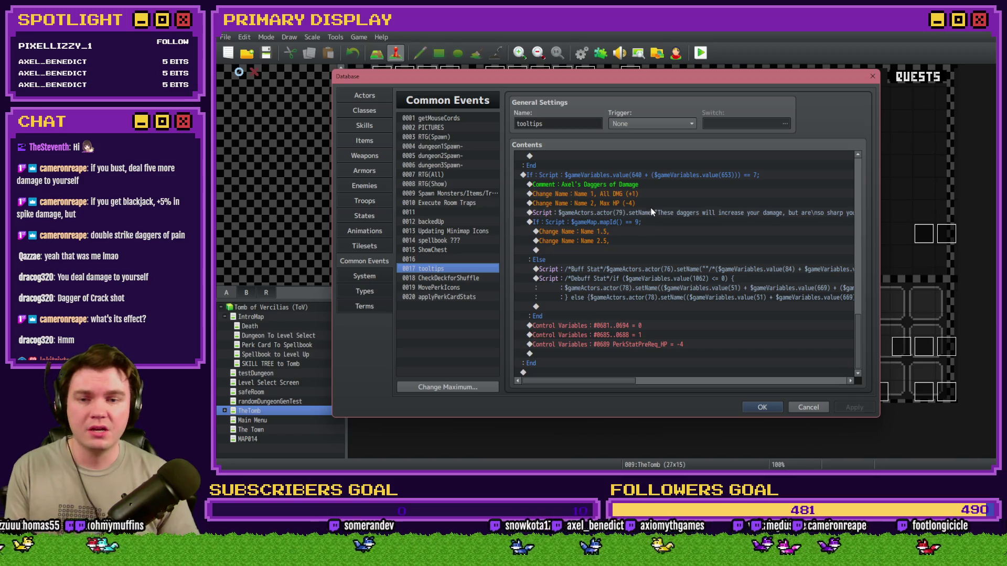
Step: Move the Daggers description Script line above its Change Name lines
click(651, 210)
mouse_move(650, 210)
mouse_down()
mouse_move(650, 194)
mouse_move(649, 206)
mouse_up()
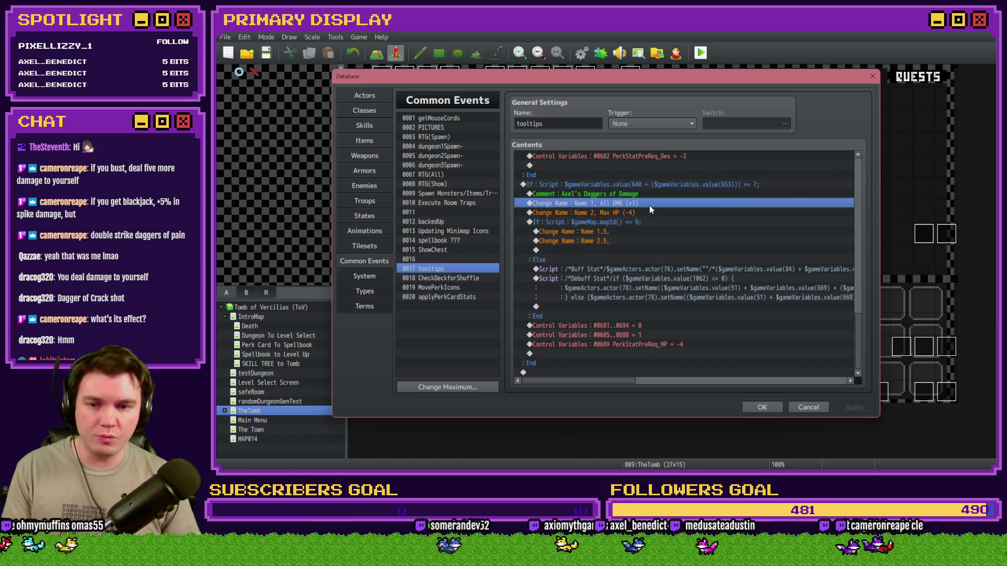
click(633, 233)
scroll(633, 239, up, 7)
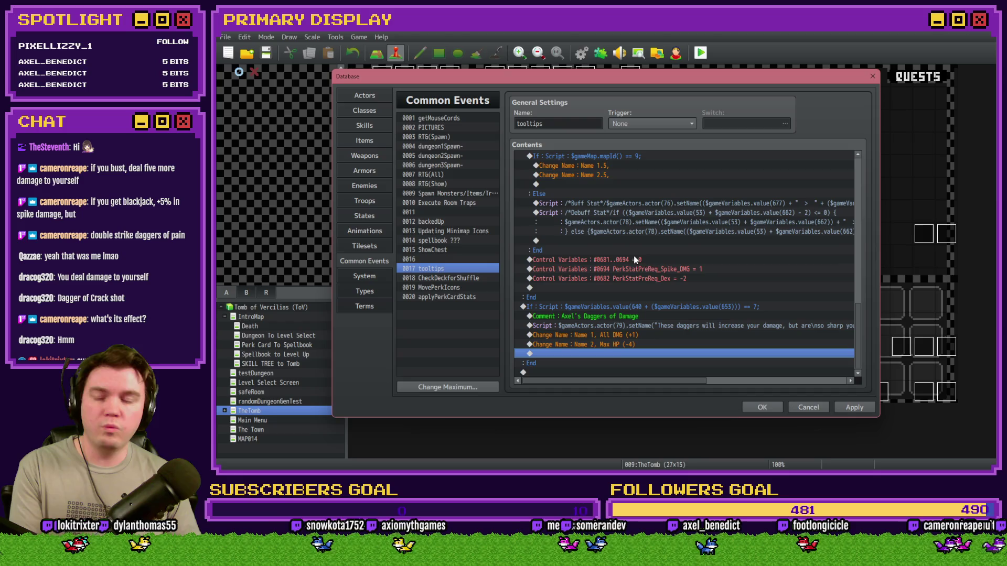
Step: Delete Spiked Pauldron's mapId()==9 check and variable lines, and paste in a copy of the setName Script line
click(611, 221)
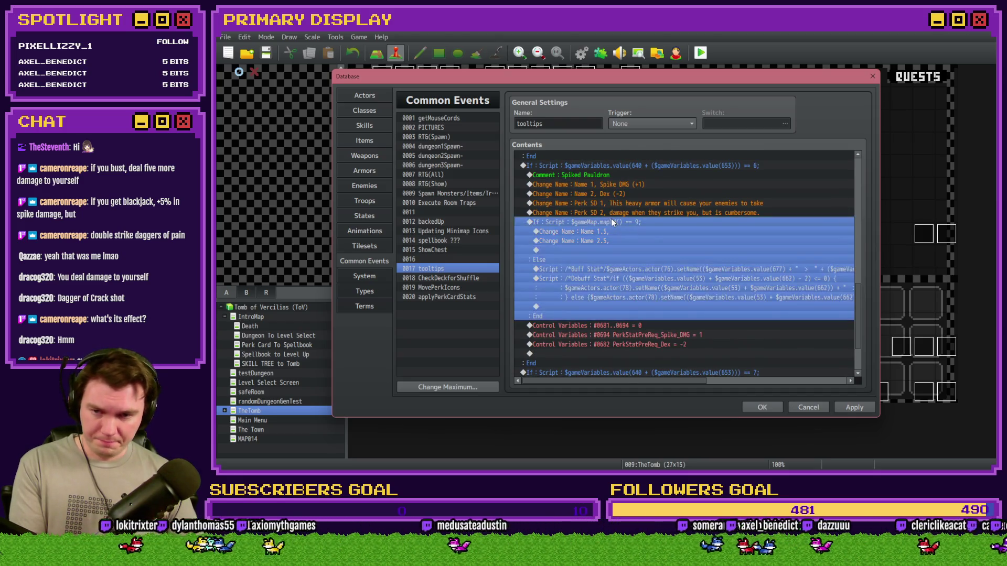
key(Delete)
key(Delete)
key(Delete)
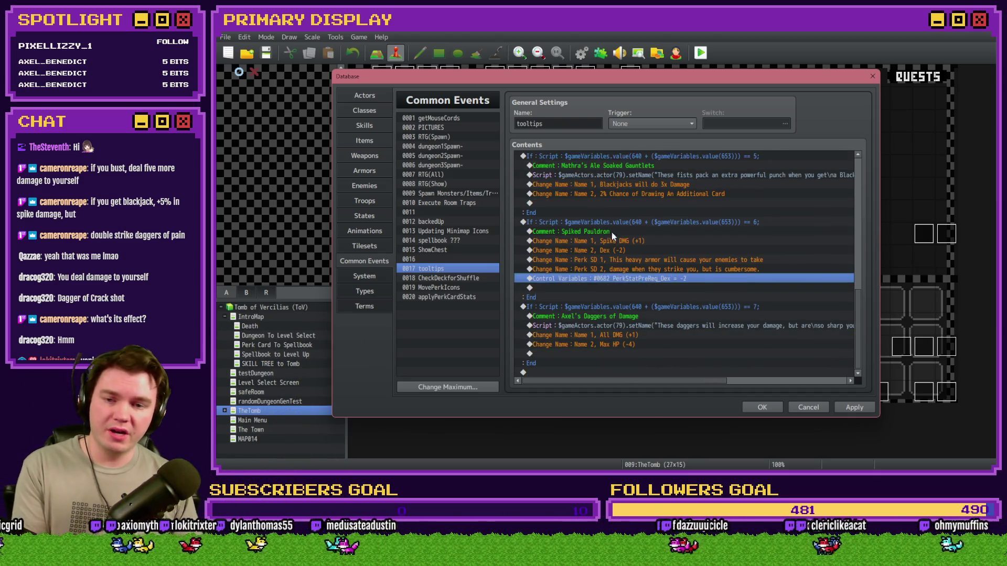
click(643, 326)
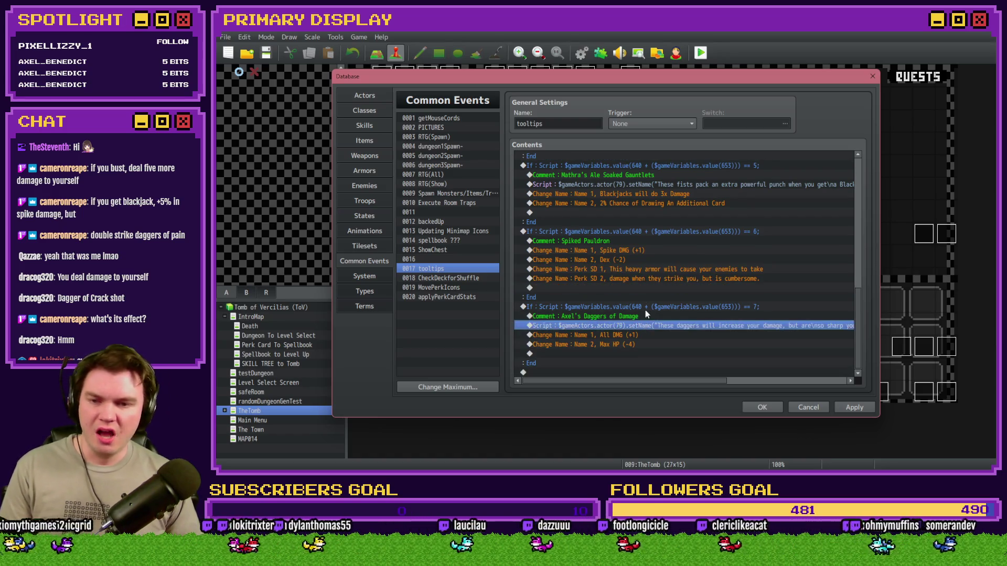
key(ctrl+c)
click(637, 250)
key(ctrl+v)
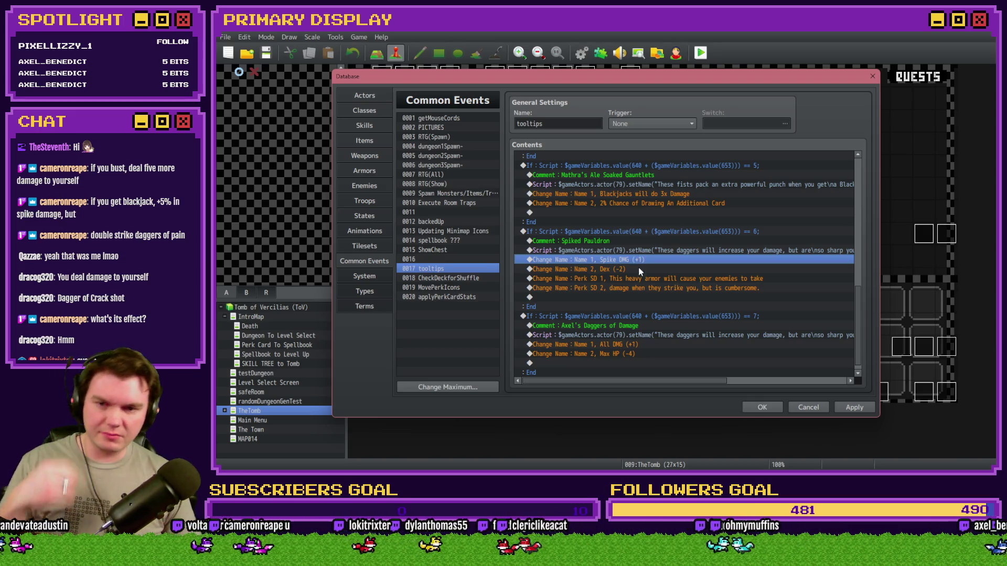
scroll(634, 308, down, 1)
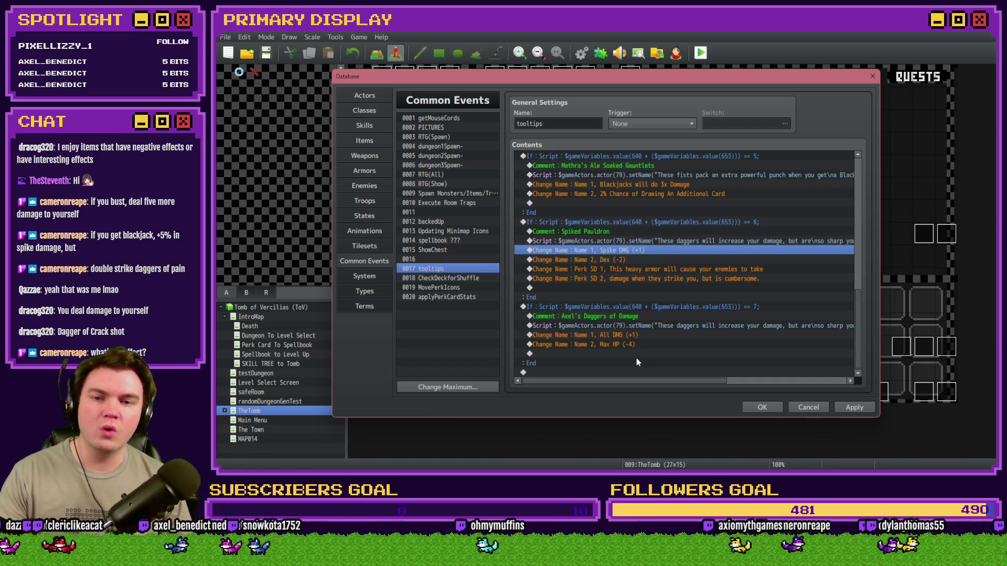
scroll(635, 357, up, 2)
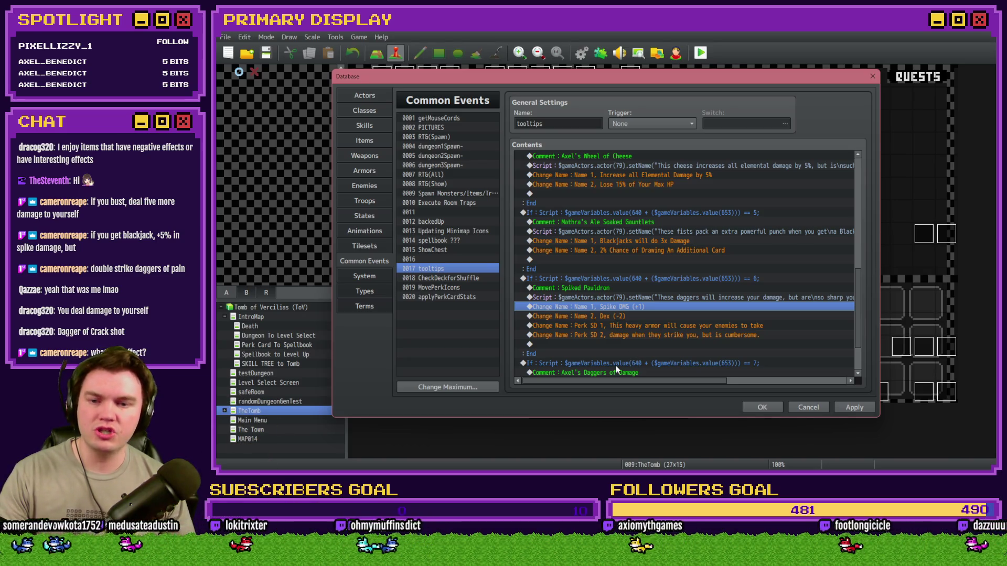
scroll(616, 359, down, 2)
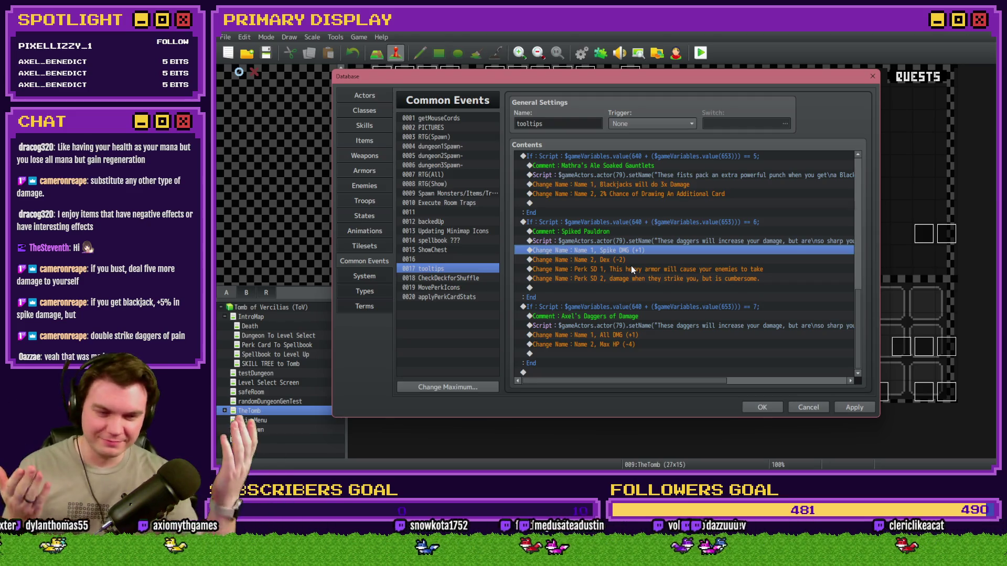
Step: Save the project, playtest to check the gauntlet perk card's tooltip, then return to the editor
click(762, 405)
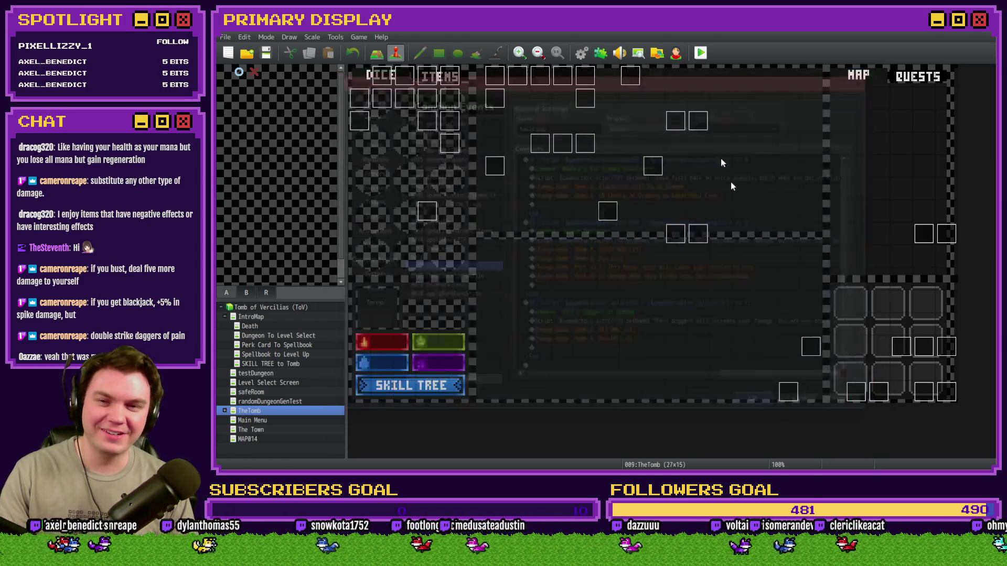
click(701, 52)
click(569, 265)
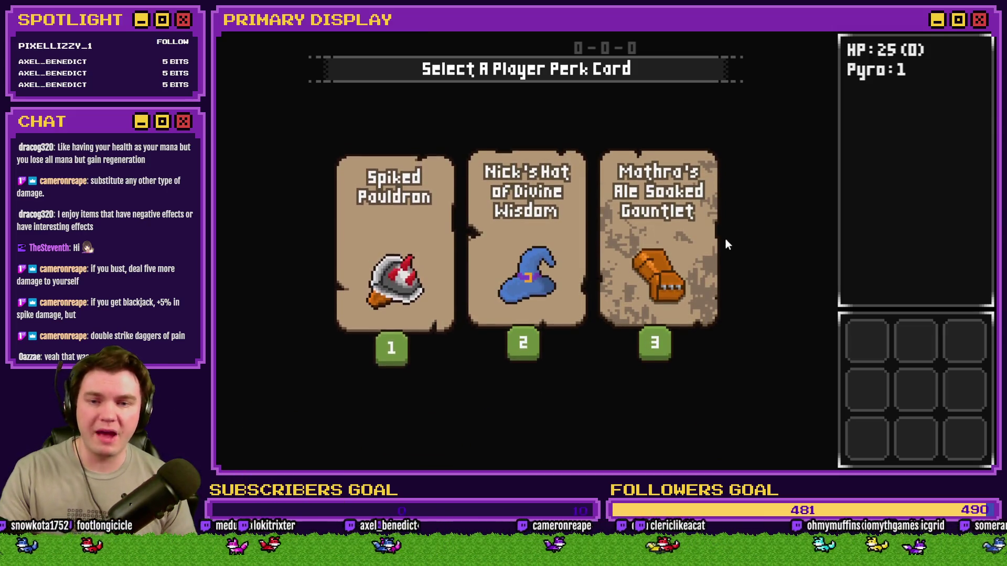
mouse_move(697, 257)
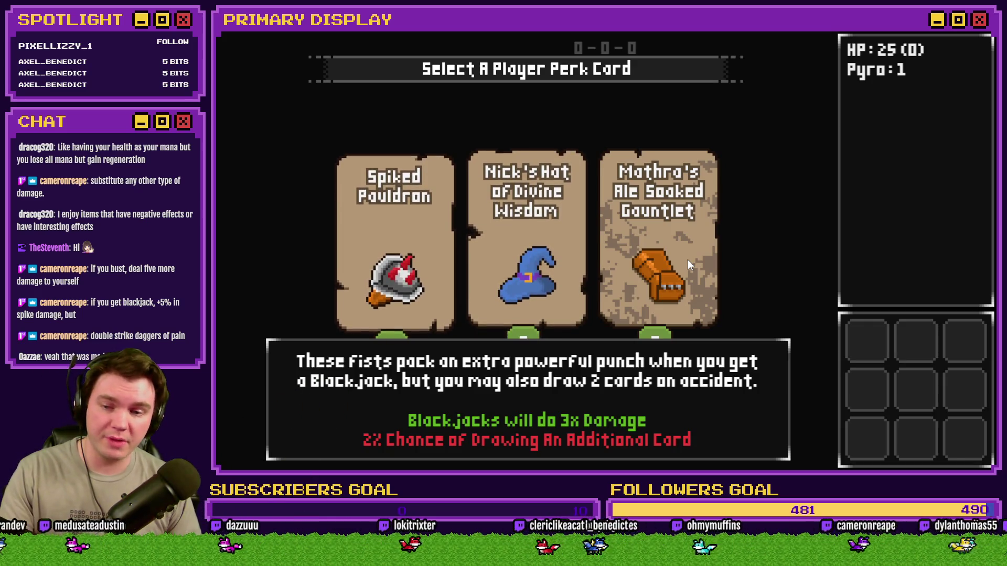
key(alt+Tab)
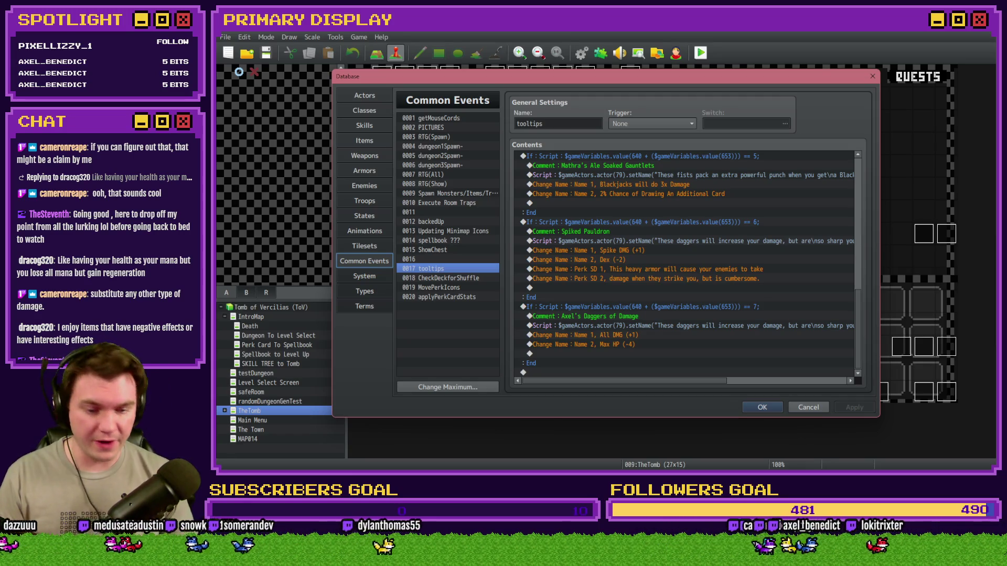
Step: Open the Channel Point Credit Names card in Trello and start editing its expanded description
key(alt+Tab)
scroll(292, 338, down, 5)
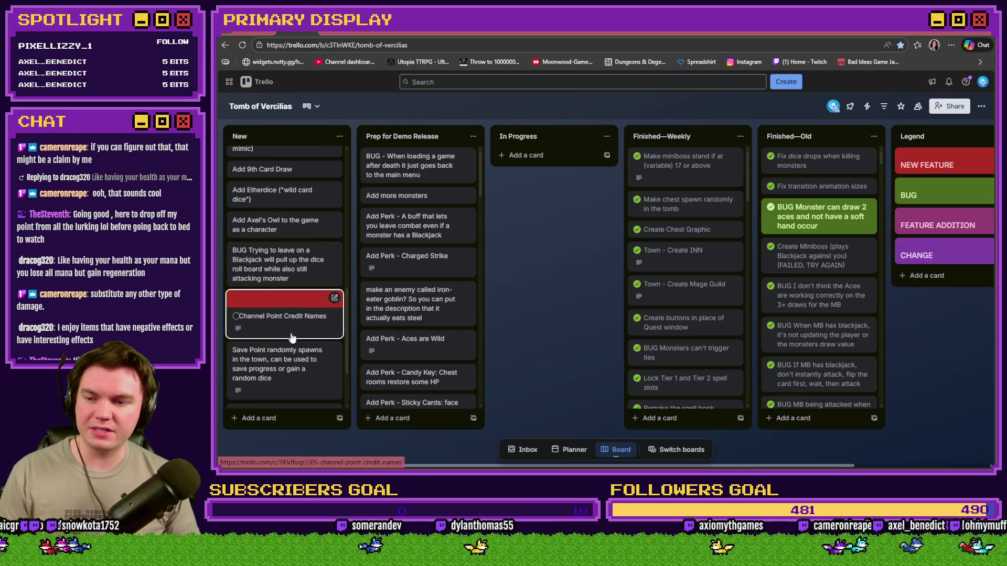
click(291, 337)
scroll(405, 338, down, 2)
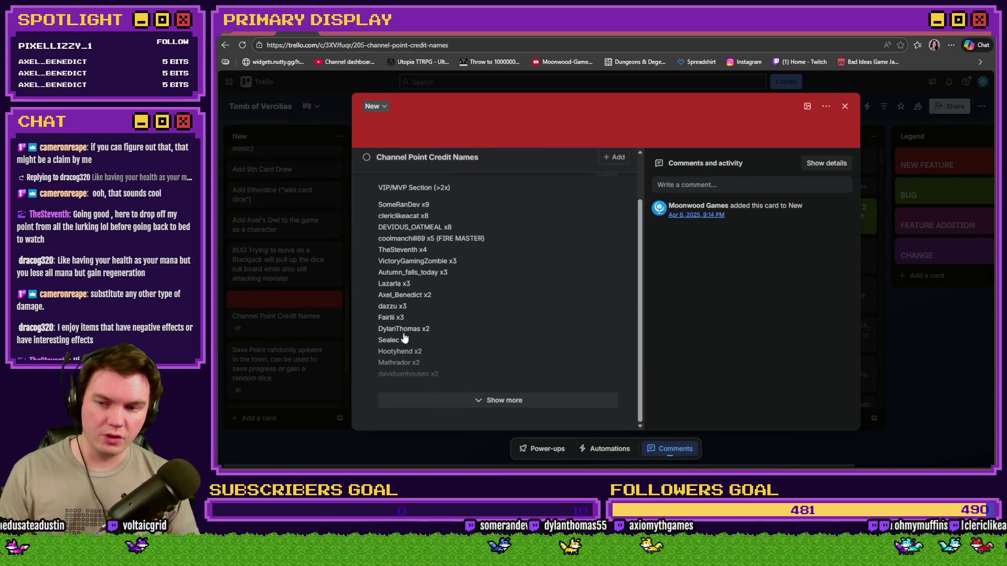
click(418, 400)
scroll(434, 362, down, 4)
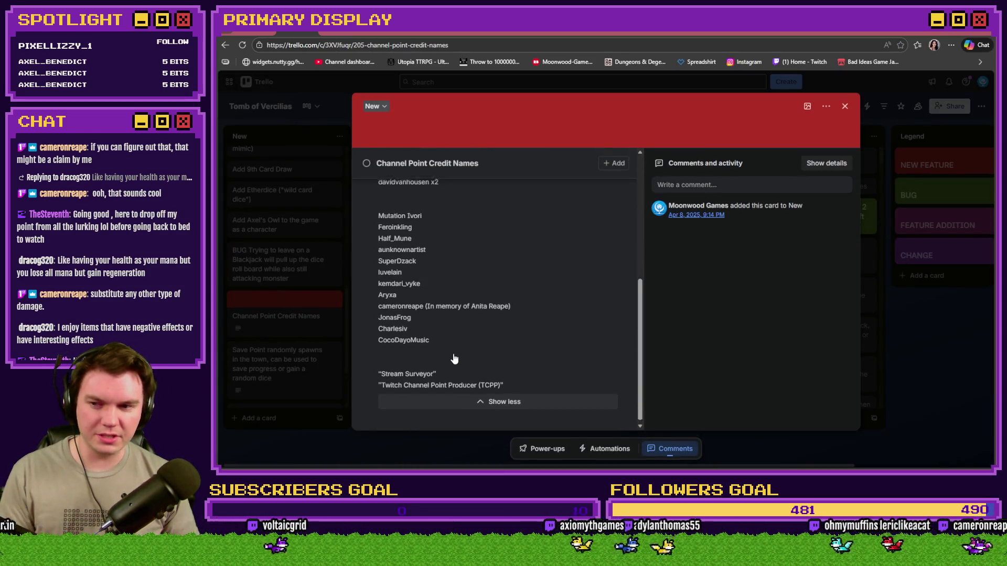
scroll(454, 359, up, 1)
click(494, 337)
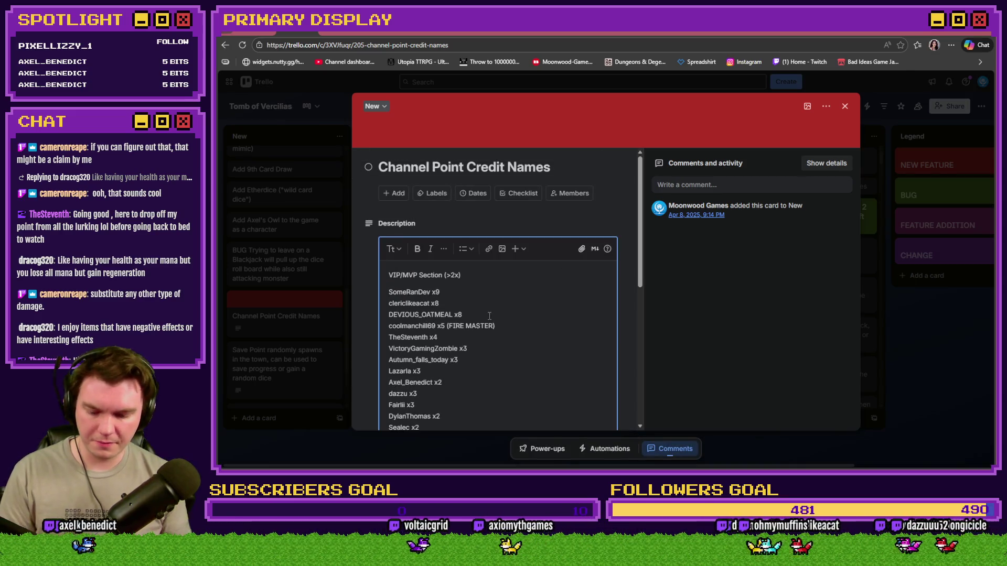
Step: Change one viewer's credit from x4 to x5, move that line beneath the x8 entries, and save
key(ctrl+f)
text(steven)
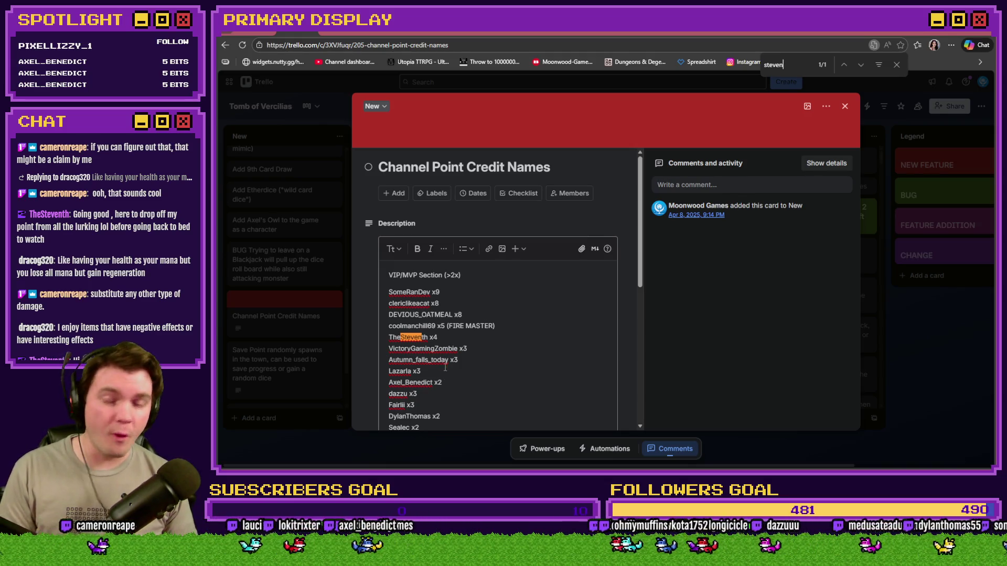
click(442, 338)
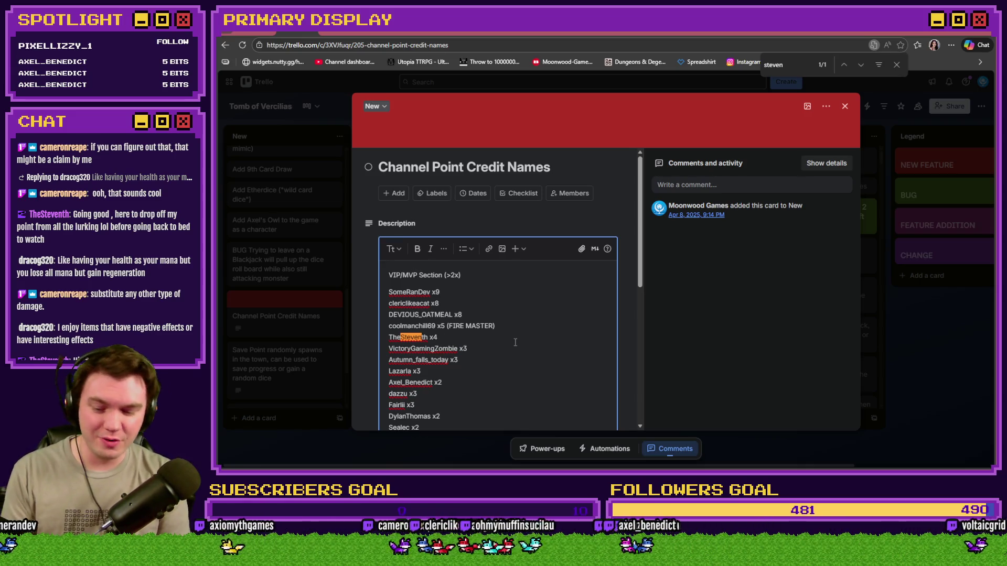
key(BackSpace)
text(5)
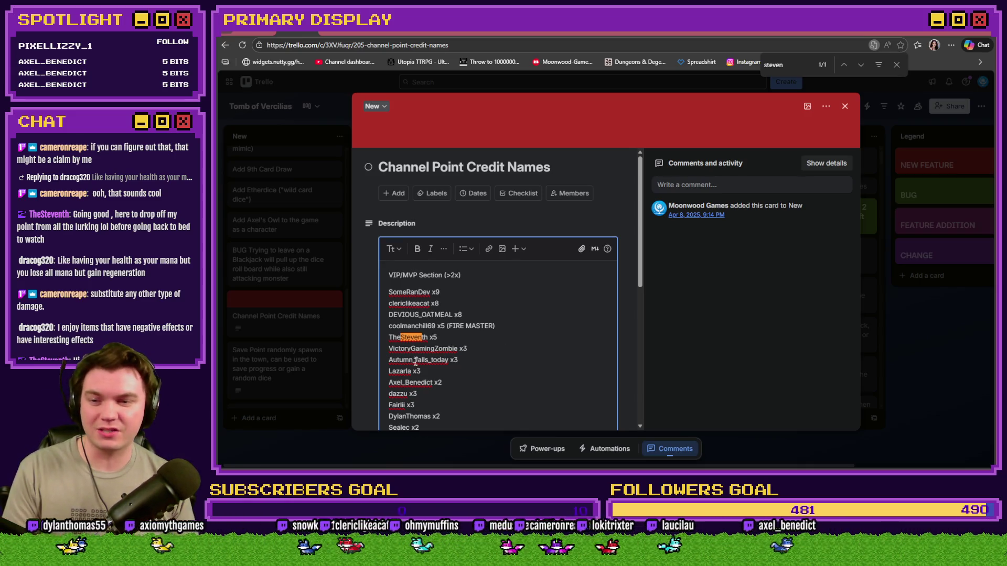
drag(447, 338, 388, 340)
key(BackSpace)
key(BackSpace)
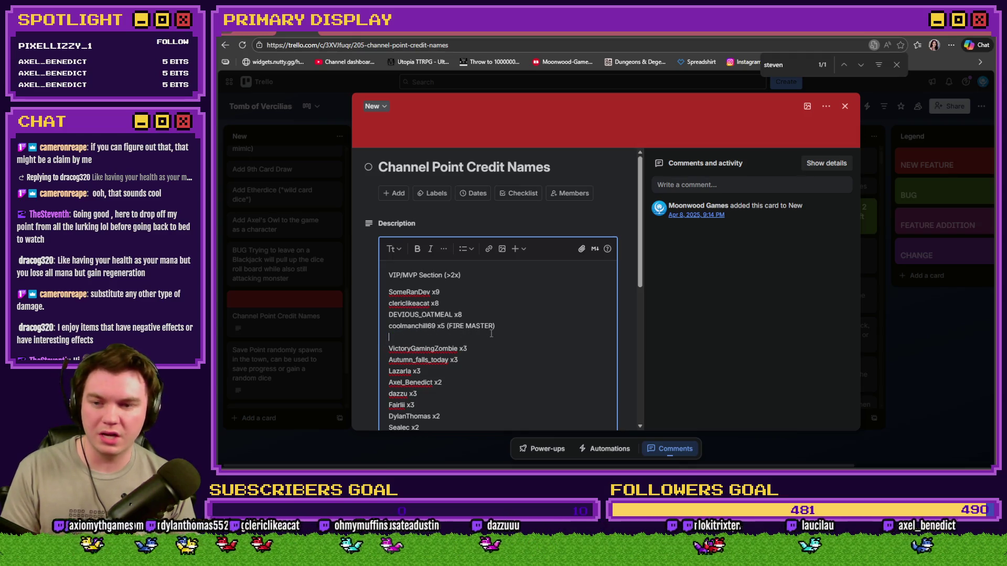
key(Return)
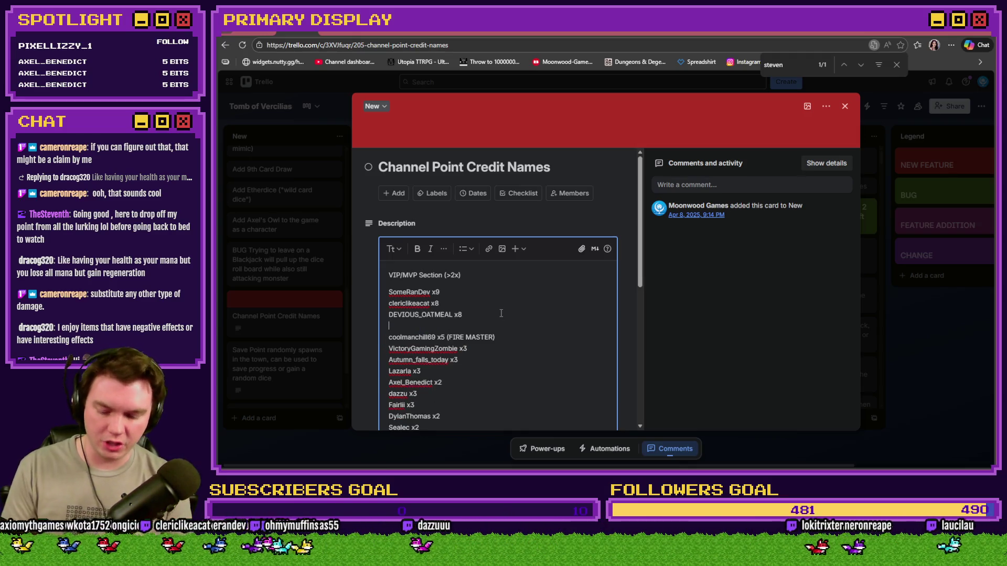
key(ctrl+v)
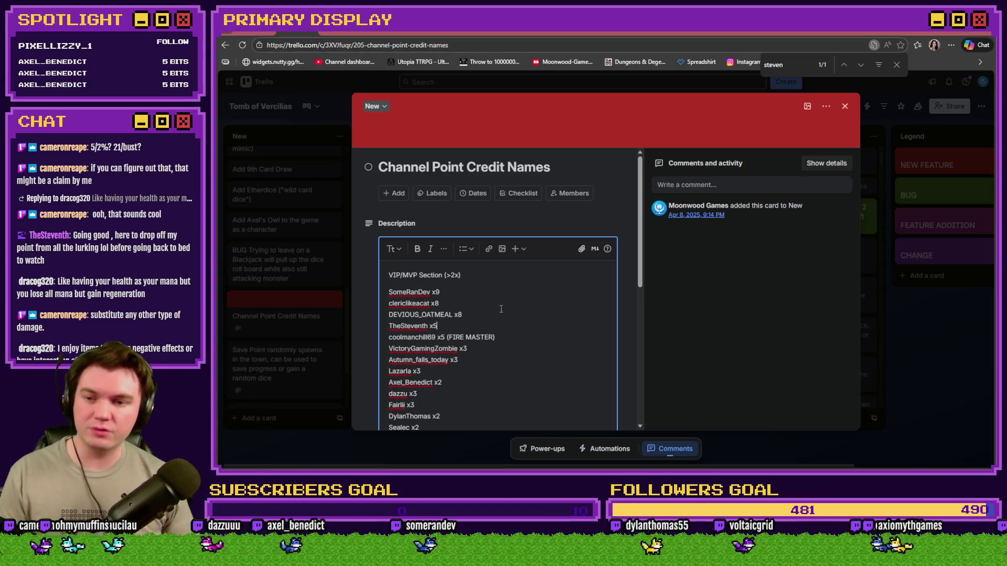
scroll(501, 309, down, 5)
click(392, 402)
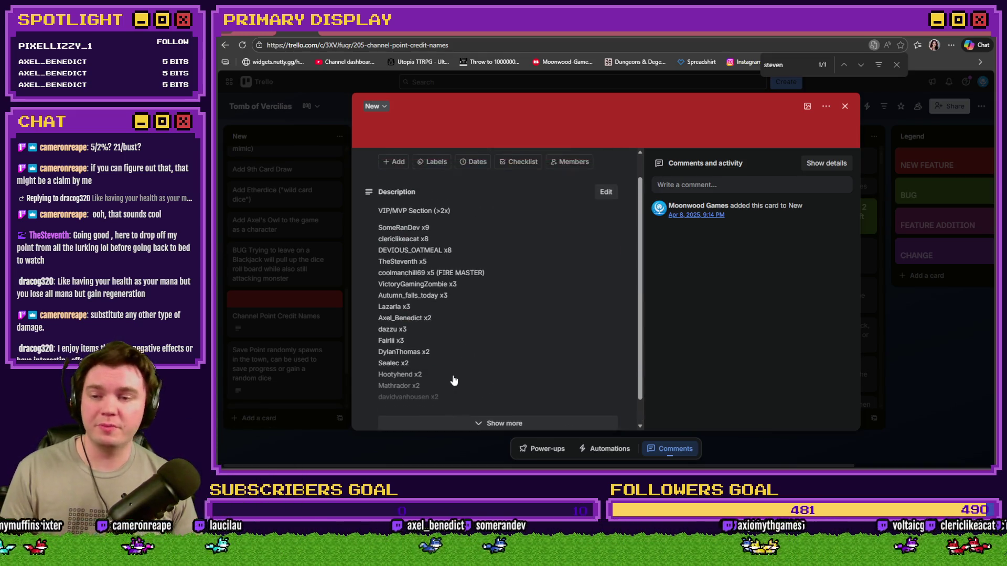
Step: Scroll to the top of the Channel Point Credit Names card and close it
scroll(454, 381, up, 1)
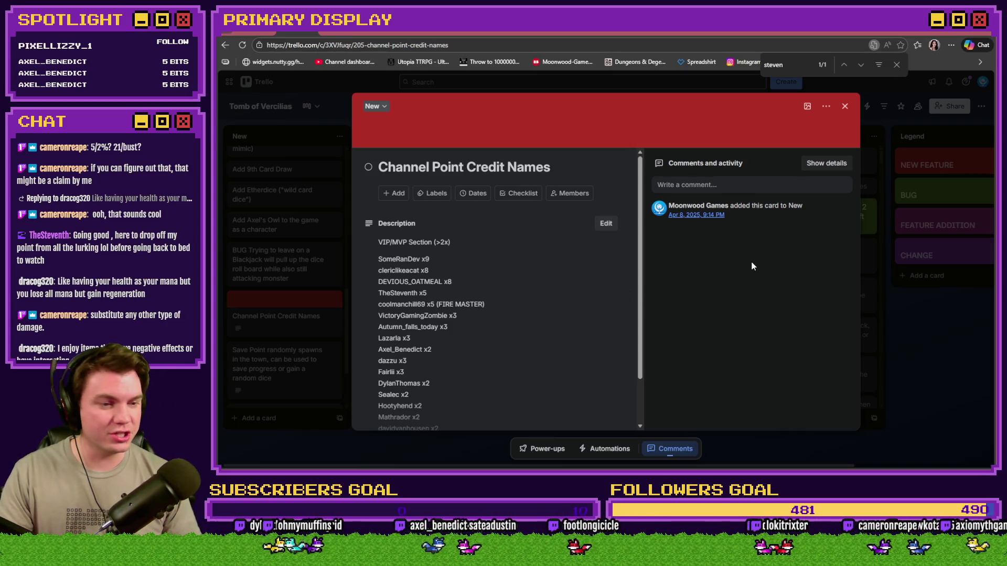
click(844, 105)
Step: Switch back to RPG Maker MZ's Database on Common Events entry 0017 tooltips
key(alt+Tab)
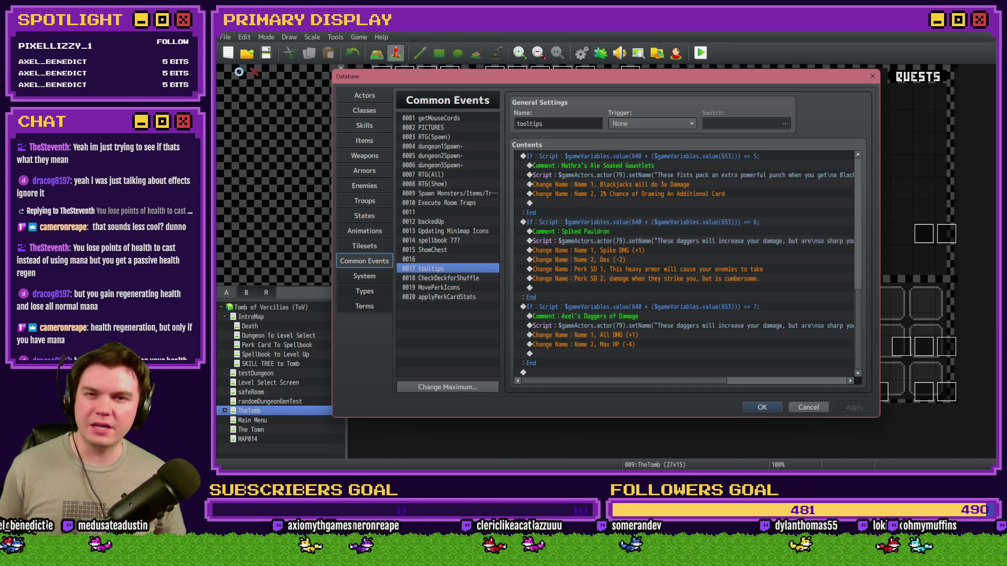
drag(860, 321, 859, 214)
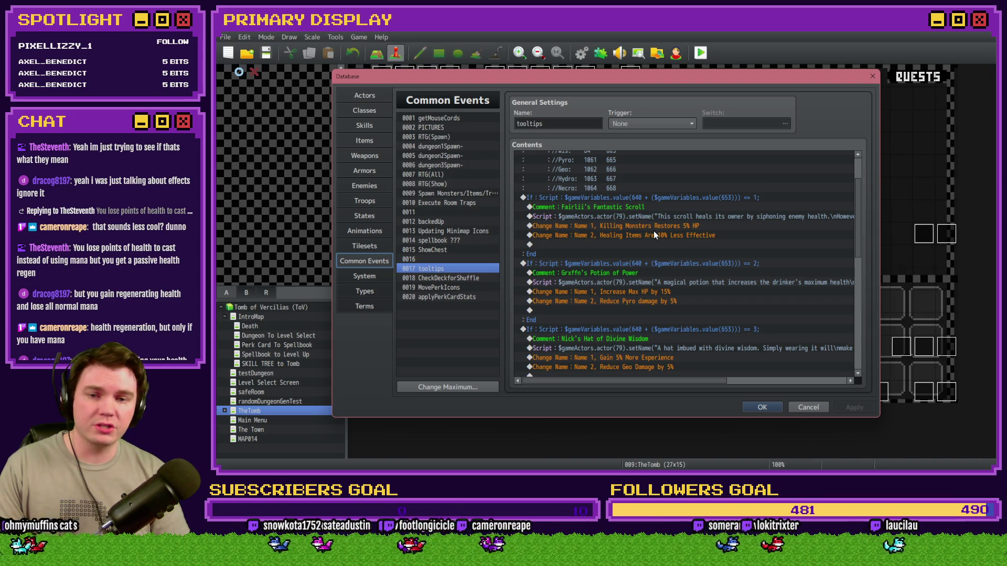
Step: Scroll the tooltips event to review the Spiked Pauldron branch's Script and Change Name commands
drag(859, 233, 863, 345)
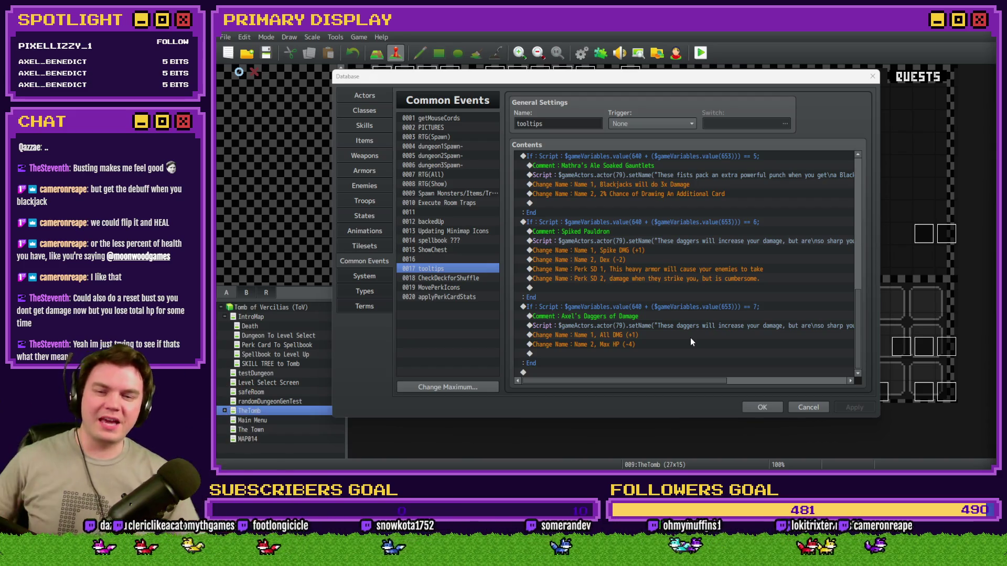
click(627, 253)
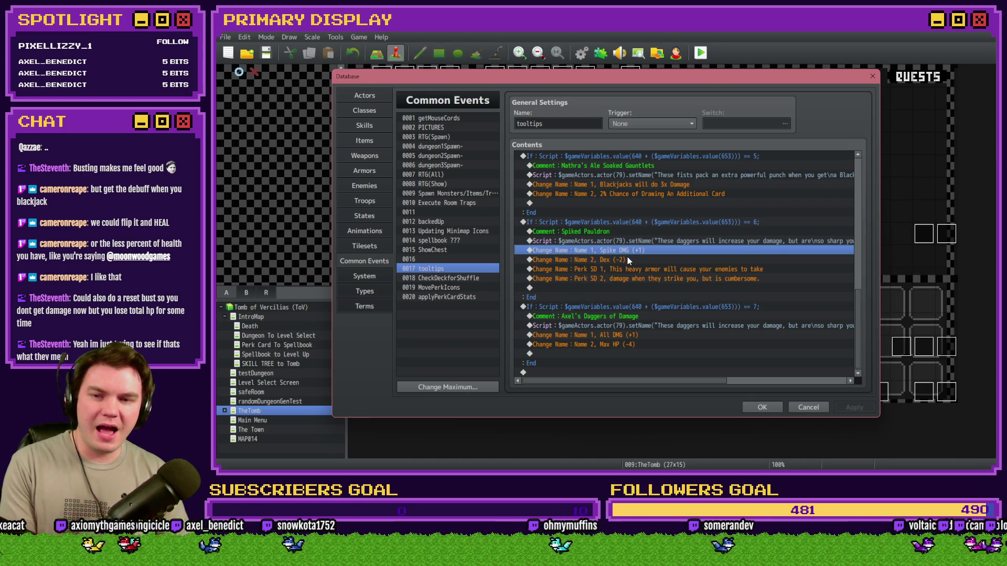
click(631, 271)
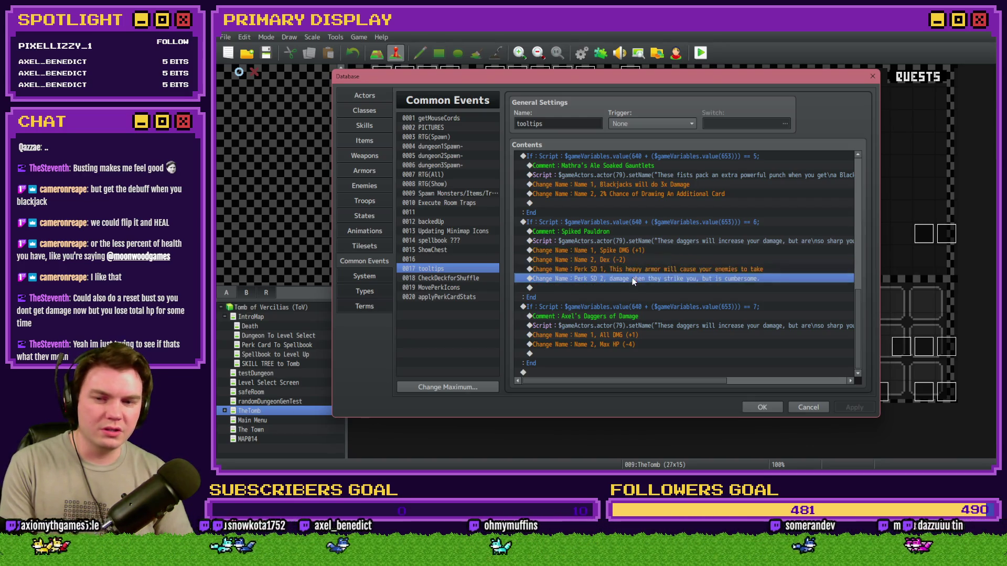
click(640, 251)
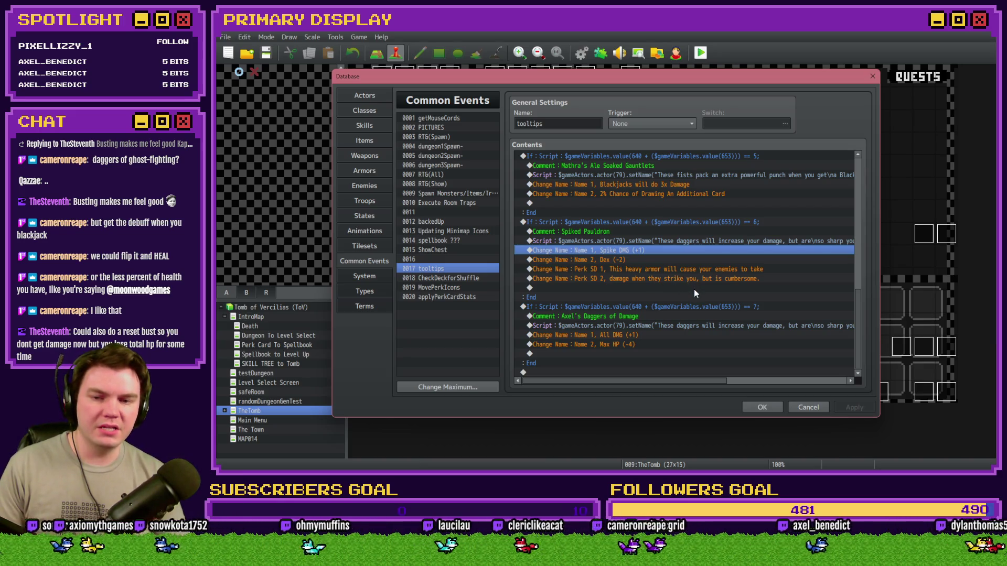
mouse_move(659, 386)
mouse_down()
mouse_move(719, 383)
mouse_move(609, 368)
mouse_up()
scroll(628, 355, up, 2)
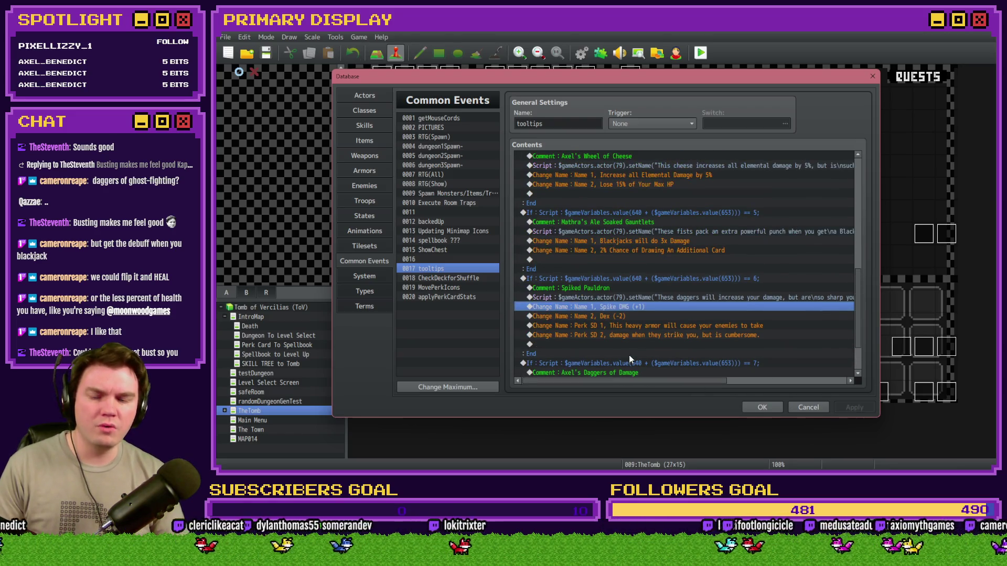
click(808, 408)
click(581, 52)
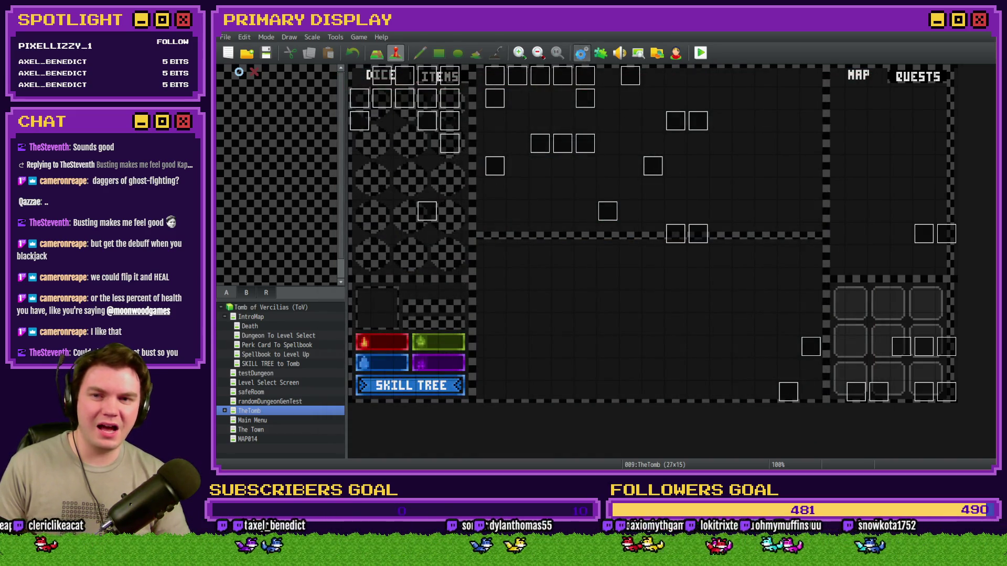
drag(858, 203, 864, 350)
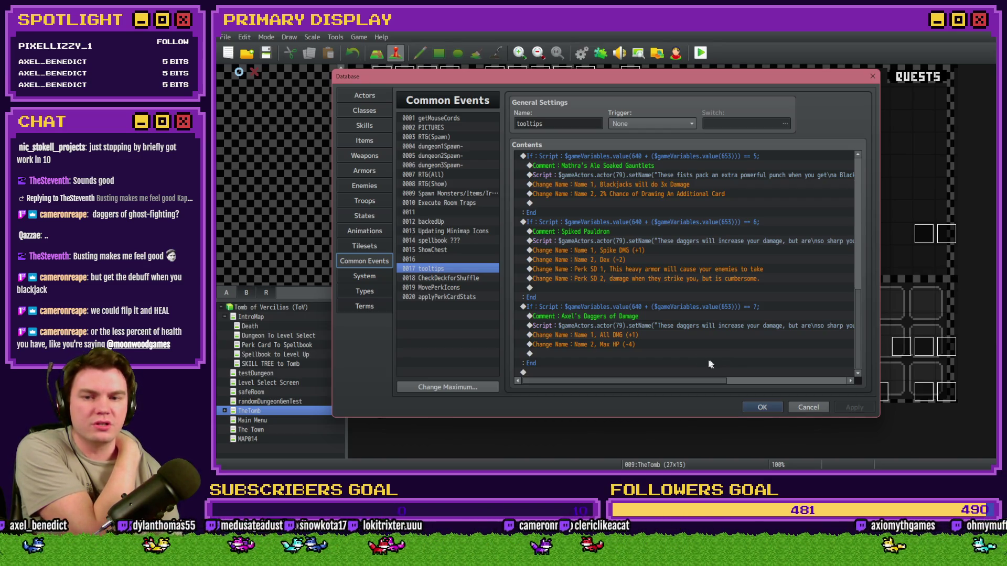
click(616, 260)
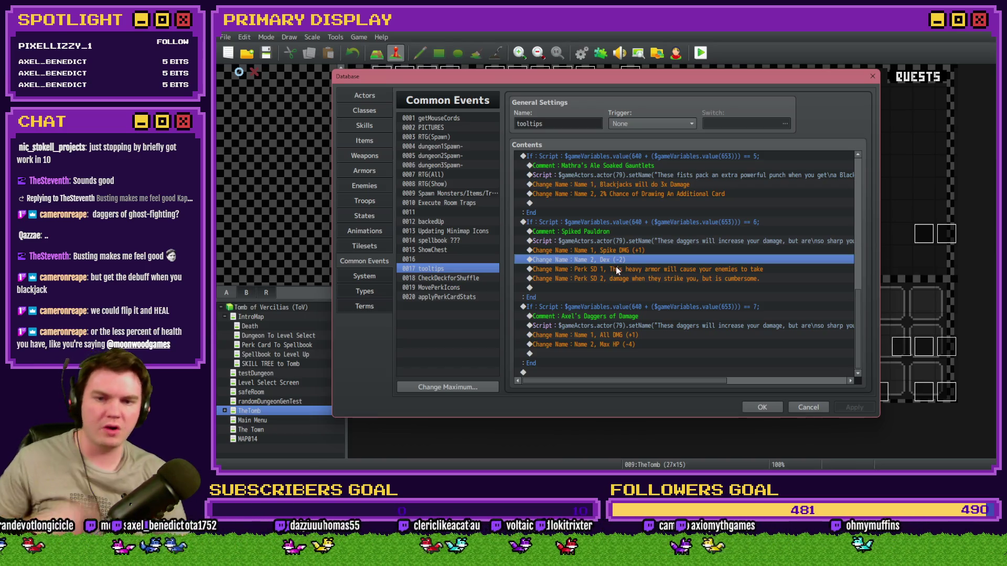
click(629, 278)
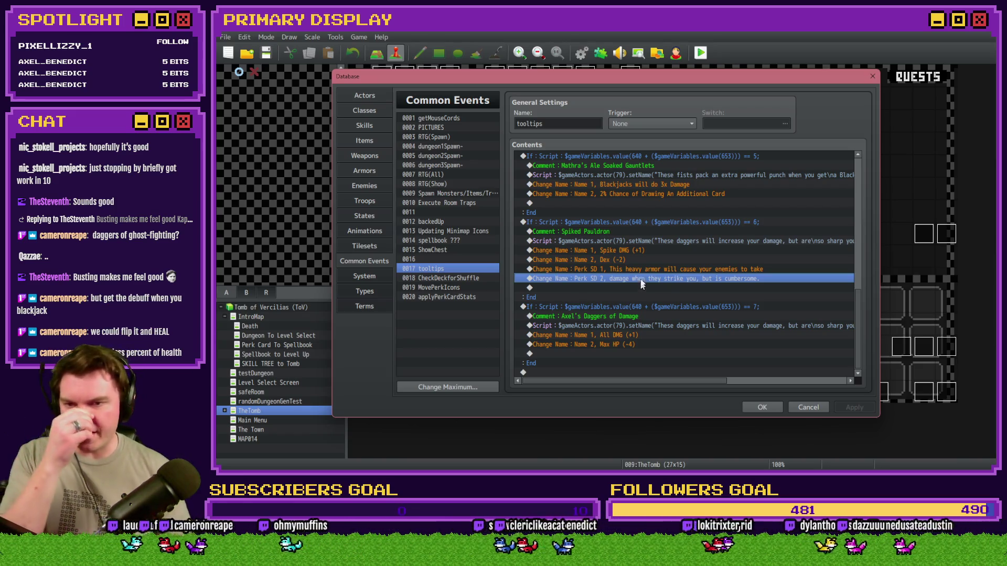
click(653, 242)
Step: Replace the pauldron script text with 'Wearing this spiked pauldron… get too close, but also slows you.'
double_click(653, 241)
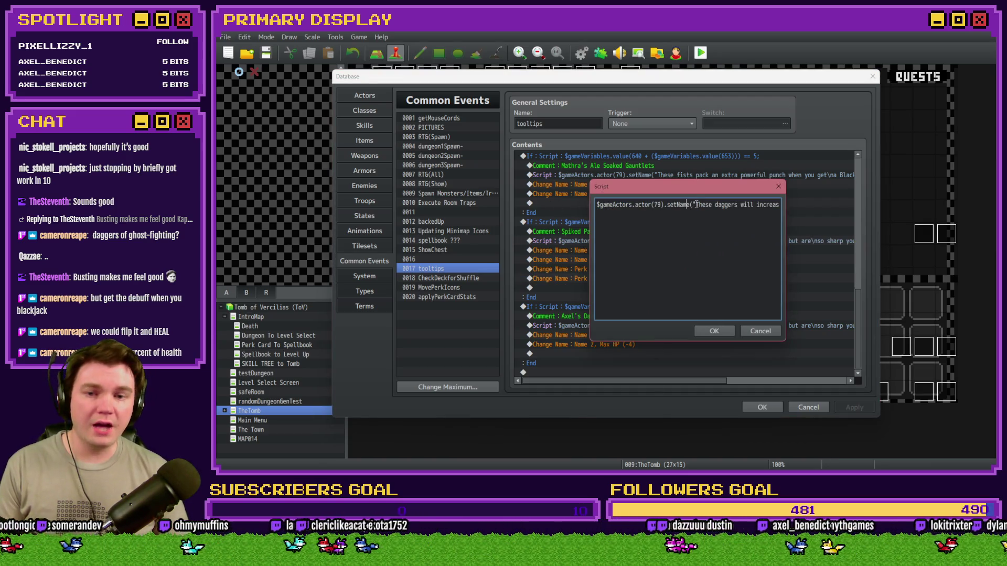
drag(690, 204, 771, 205)
key(BackSpace)
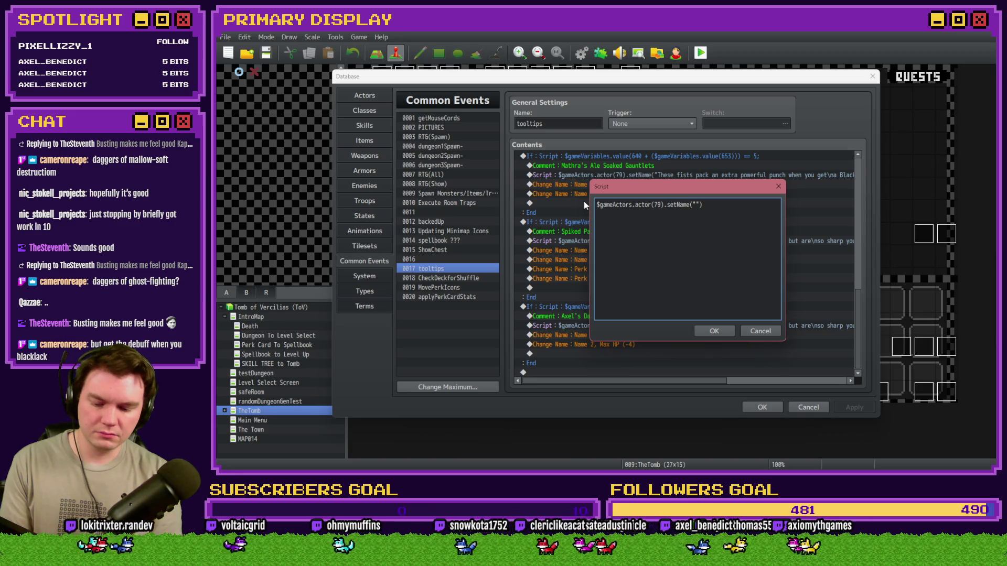
text(Wearing this )
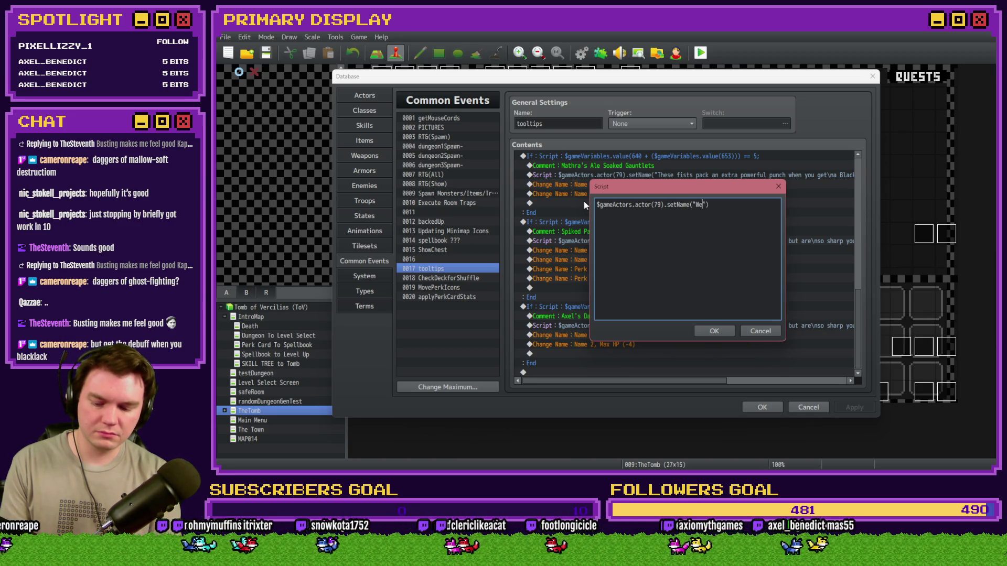
text(spiked pau)
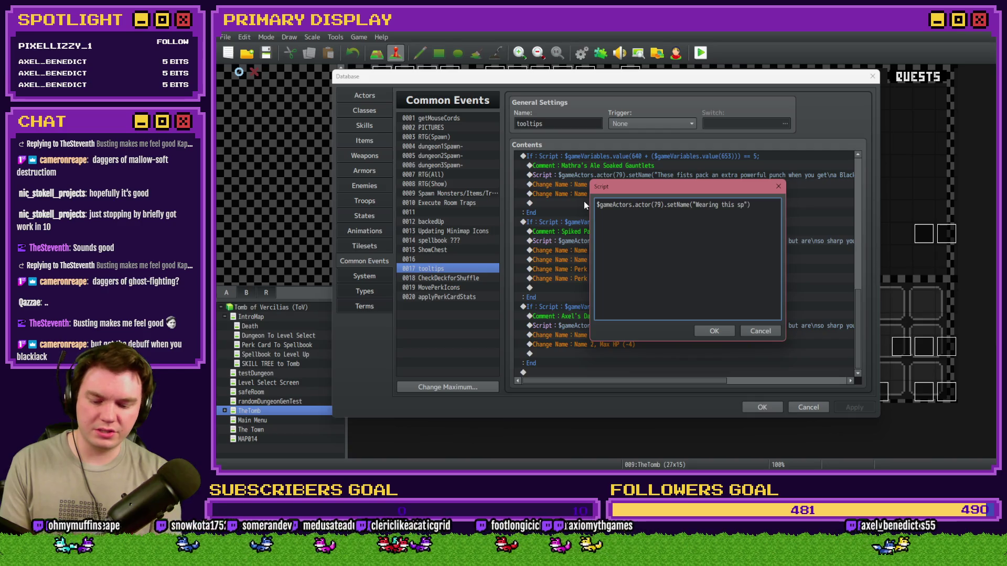
text(ldron)
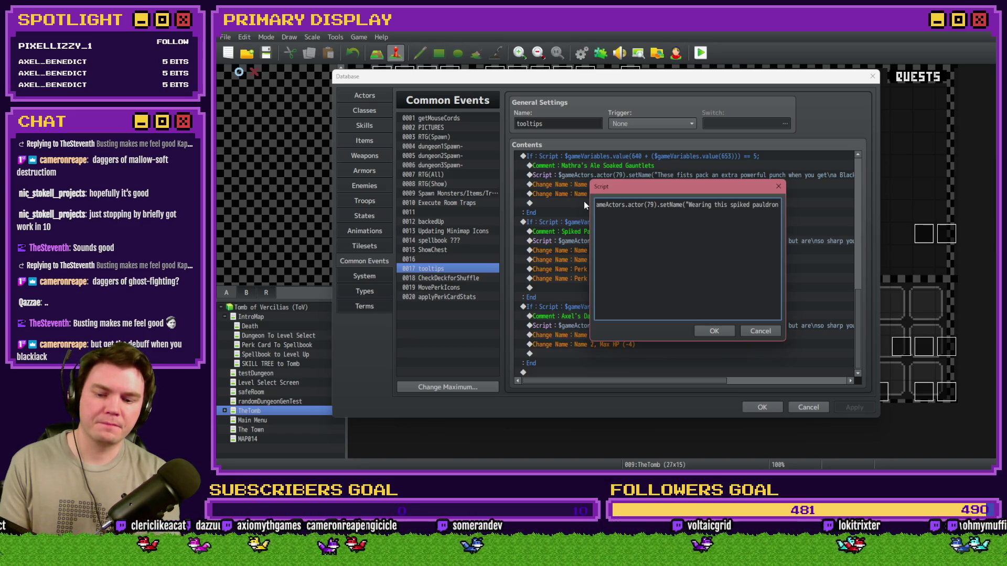
text( will)
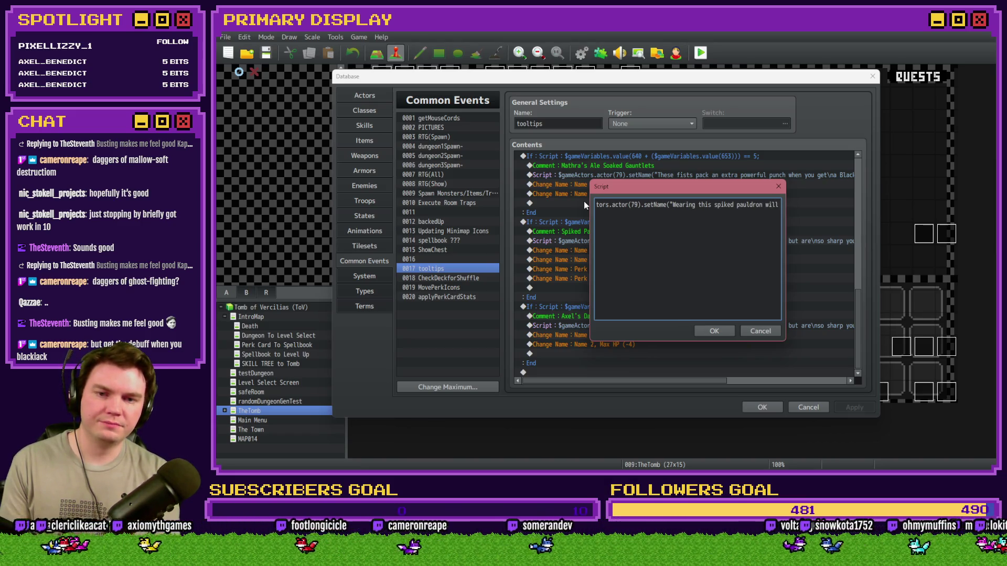
text( make it so)
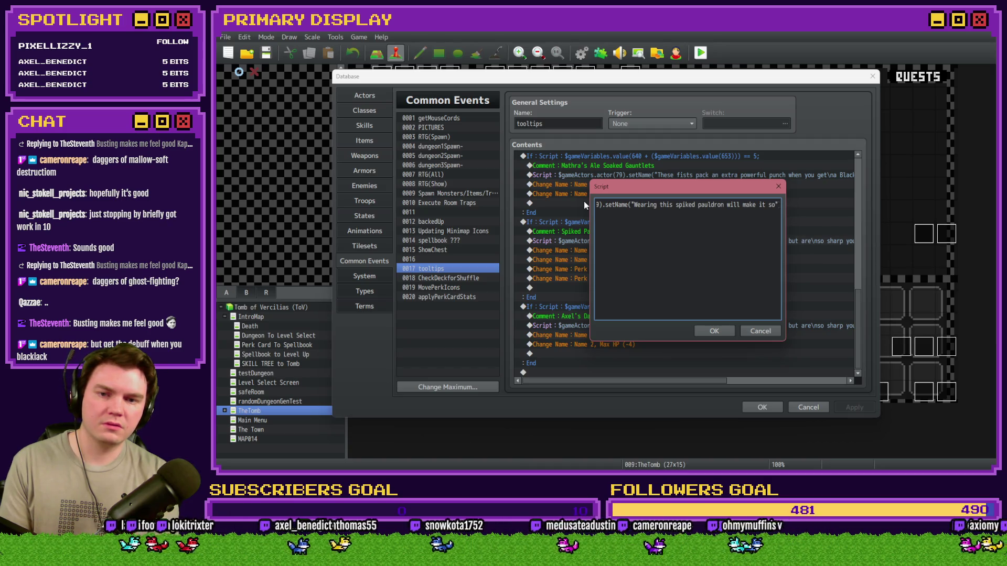
text(enemies)
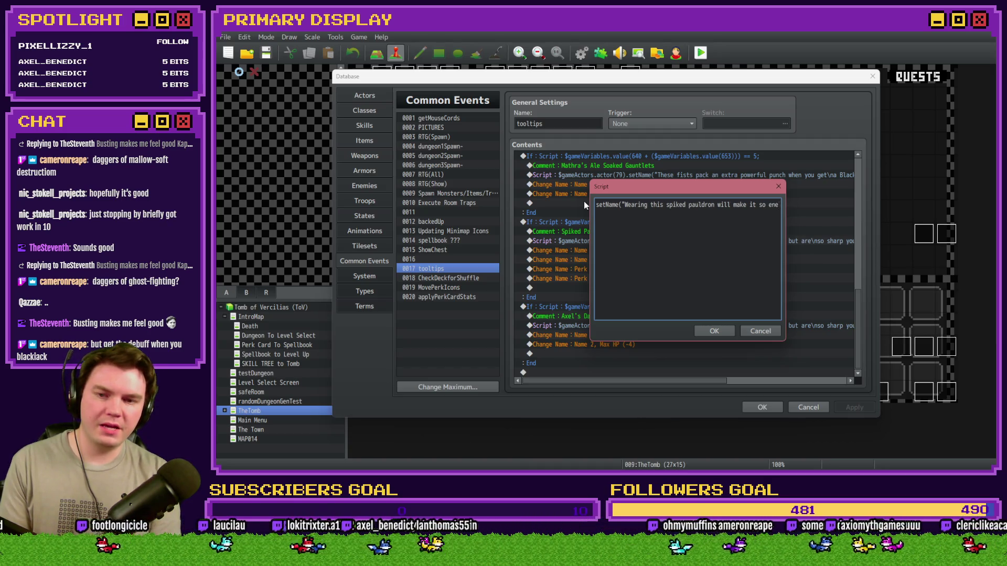
text(will\n)
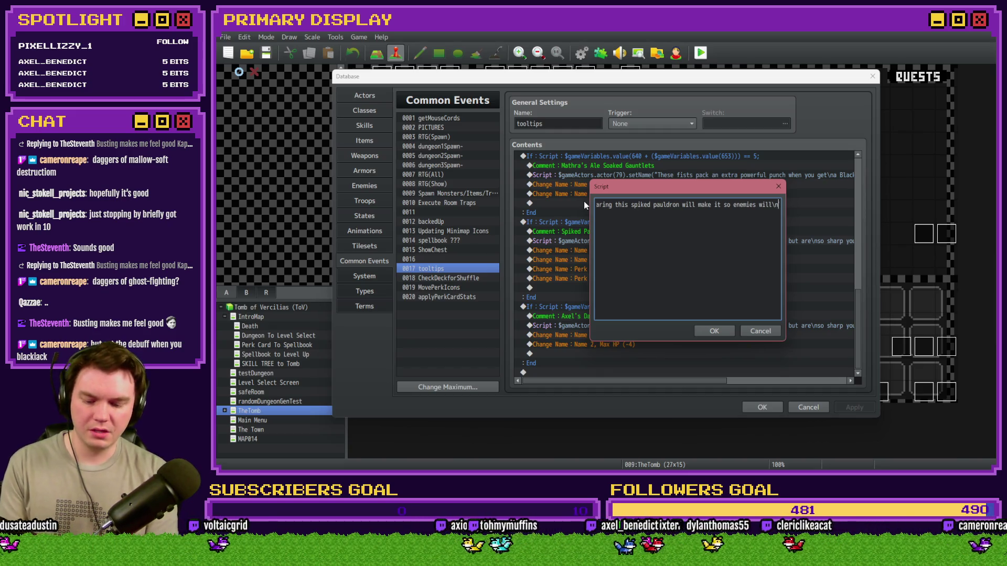
text( hurt themselves)
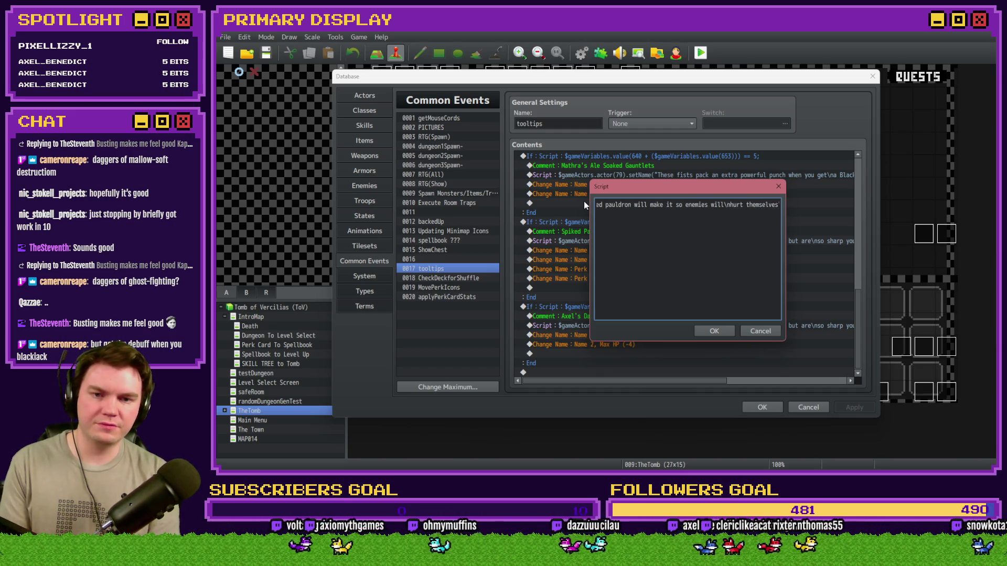
text( when th)
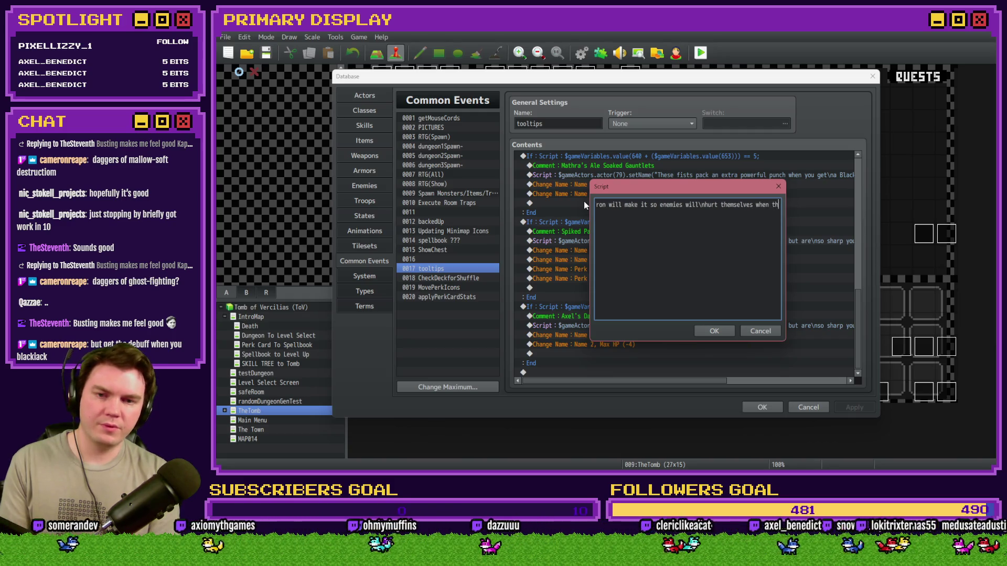
text(ey get too close, but )
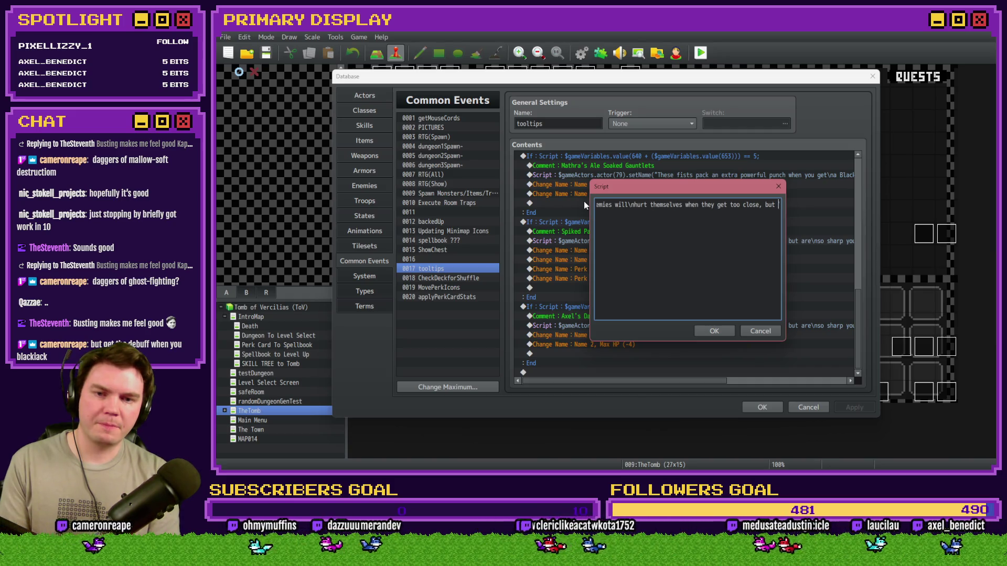
text(also slow)
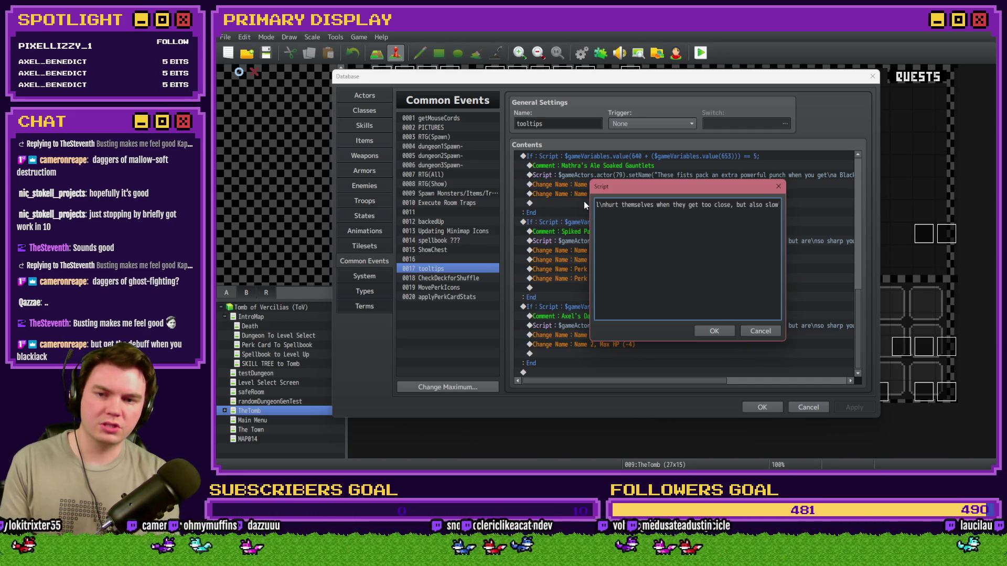
text(s')
text( you)
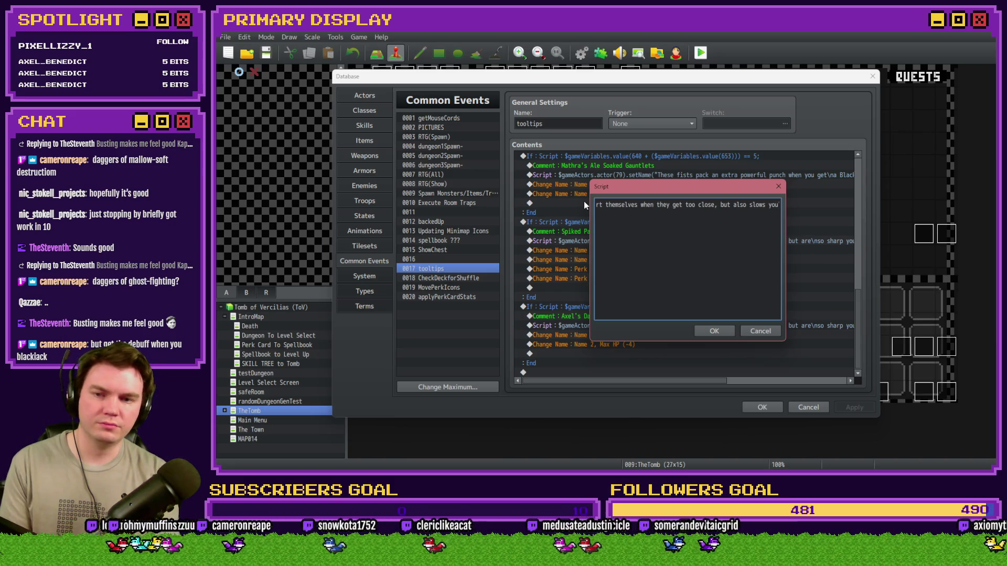
text(.)
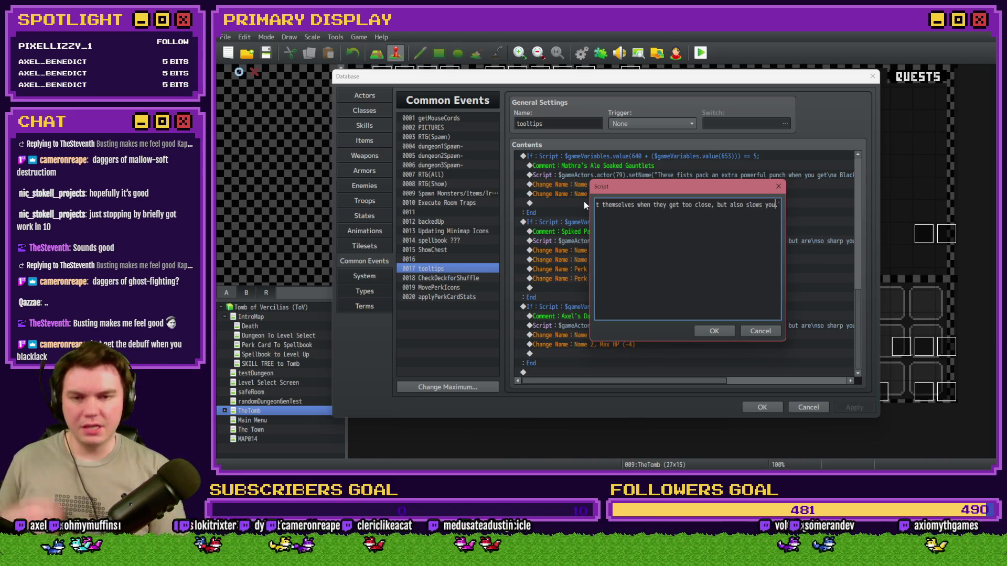
key(Left)
key(Left)
key(Left)
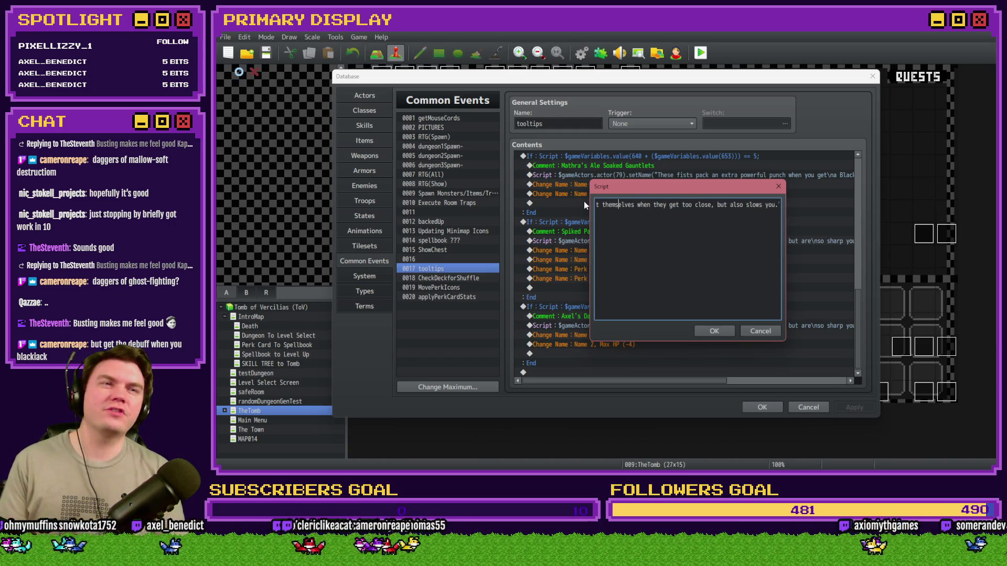
key(Left)
key(Left)
key(Left)
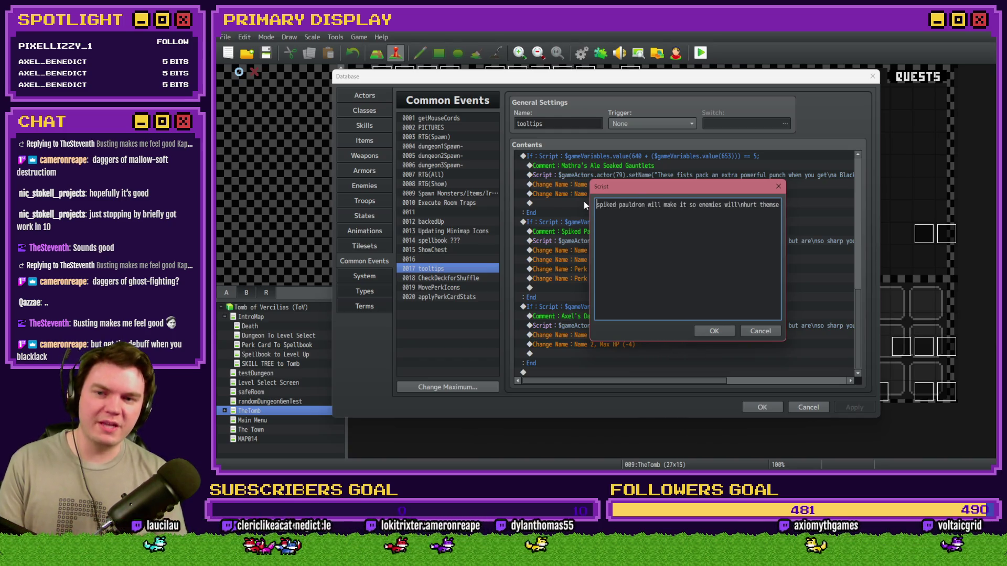
key(Left)
key(Left)
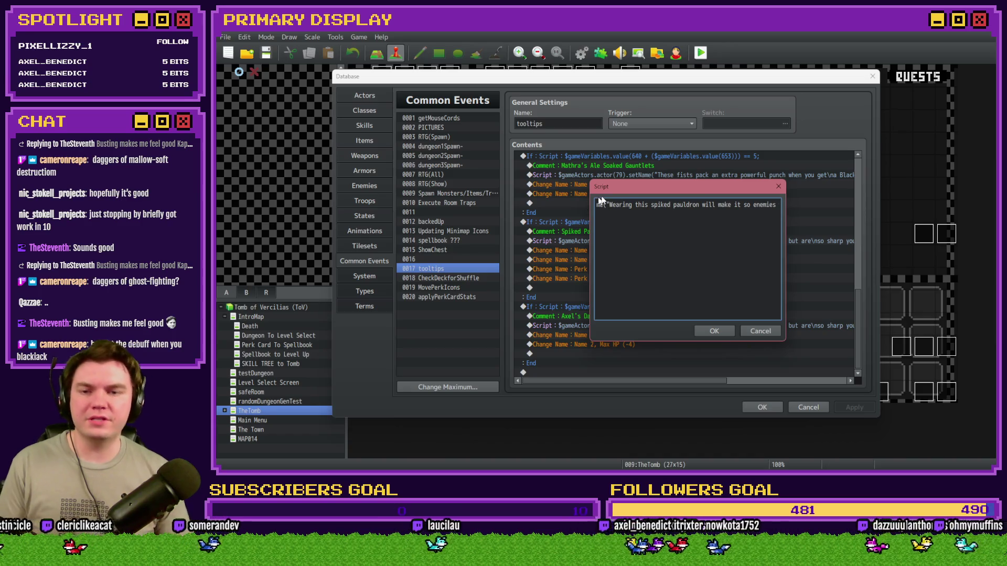
Step: Reword the tooltip opening to 'This spiked pauldron causes attacking enemies to hurt themselves'
drag(628, 187, 628, 293)
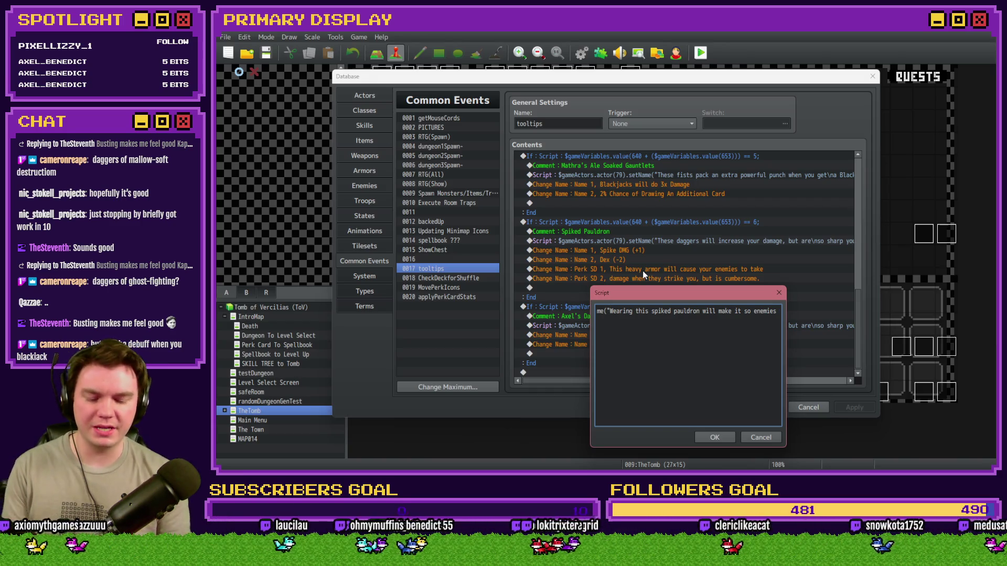
key(Delete)
key(Delete)
key(Delete)
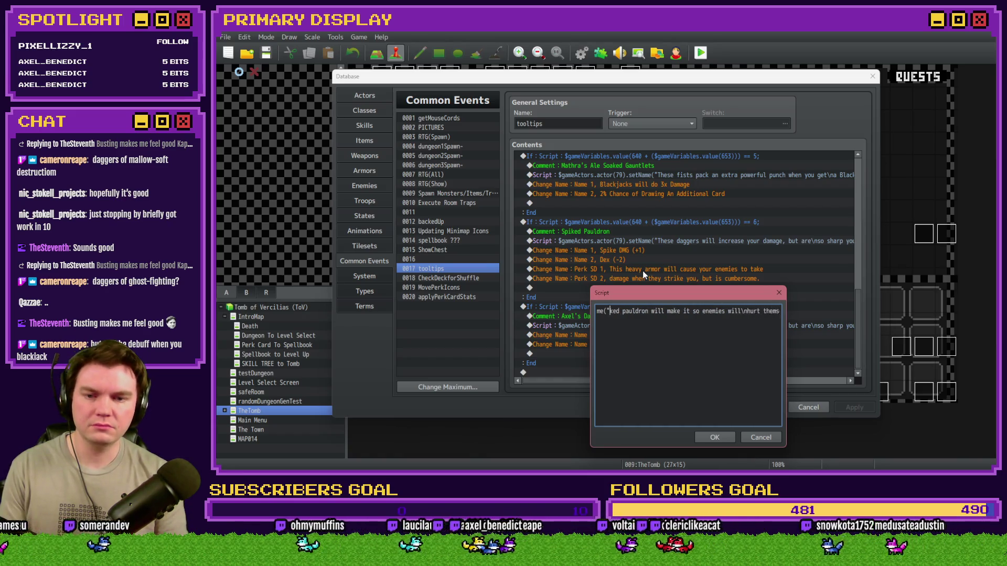
key(Delete)
key(Delete)
key(Delete)
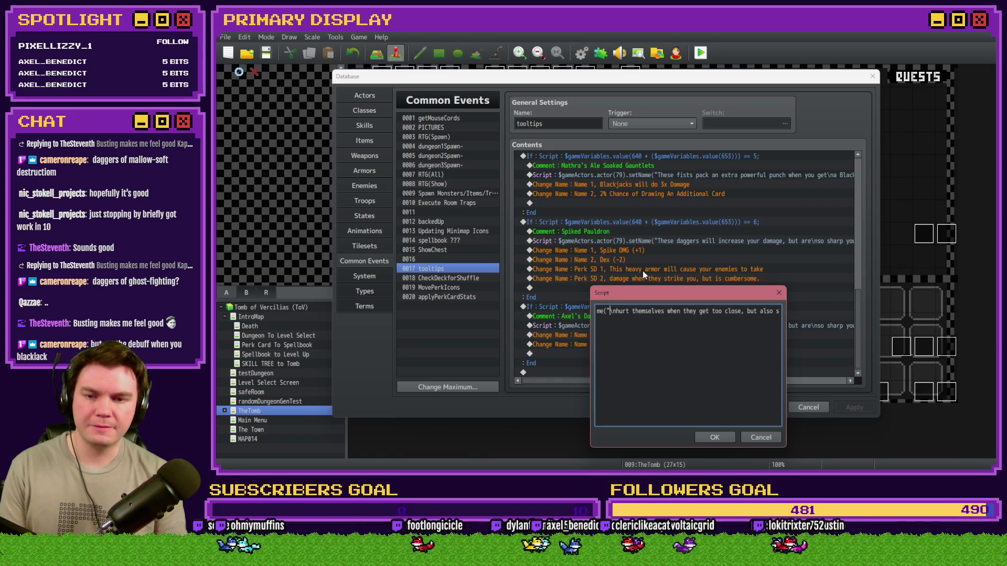
text(This spik)
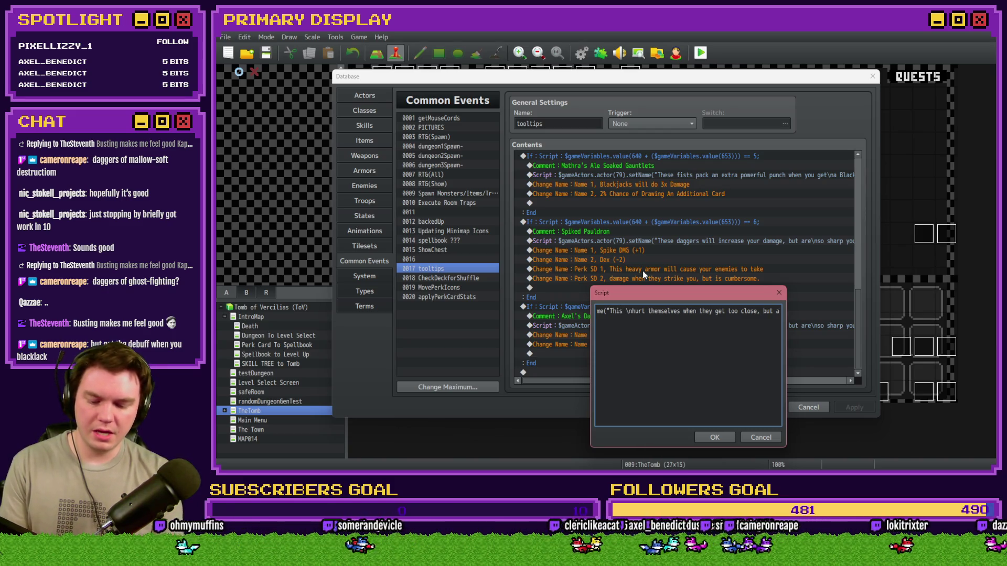
text(ed pauldron)
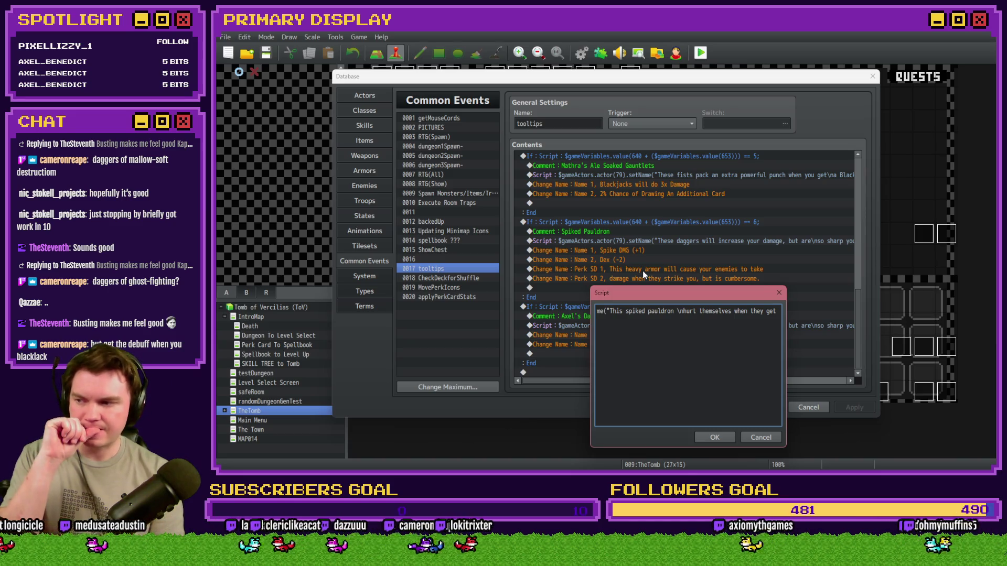
text(casuses )
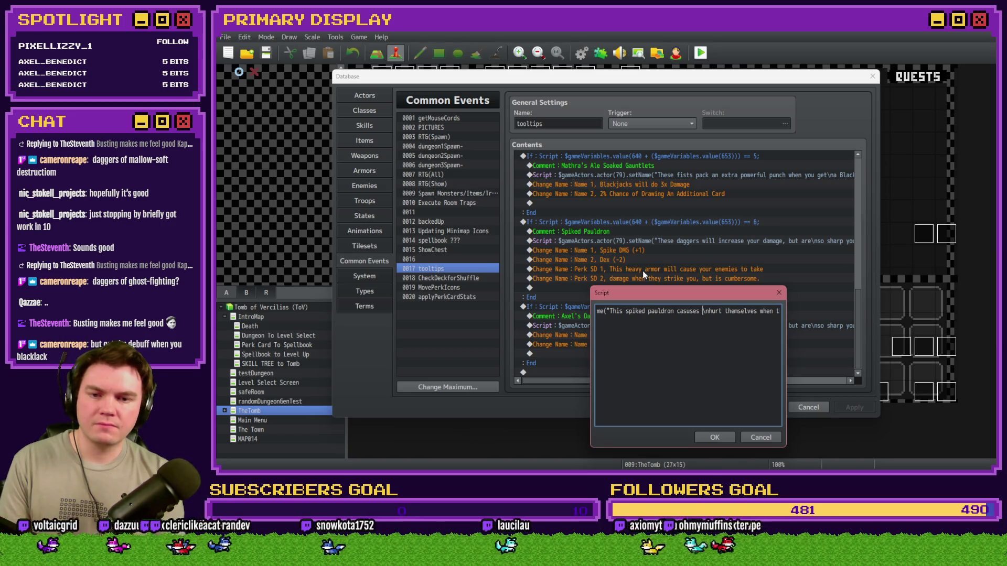
text(attacking enemies)
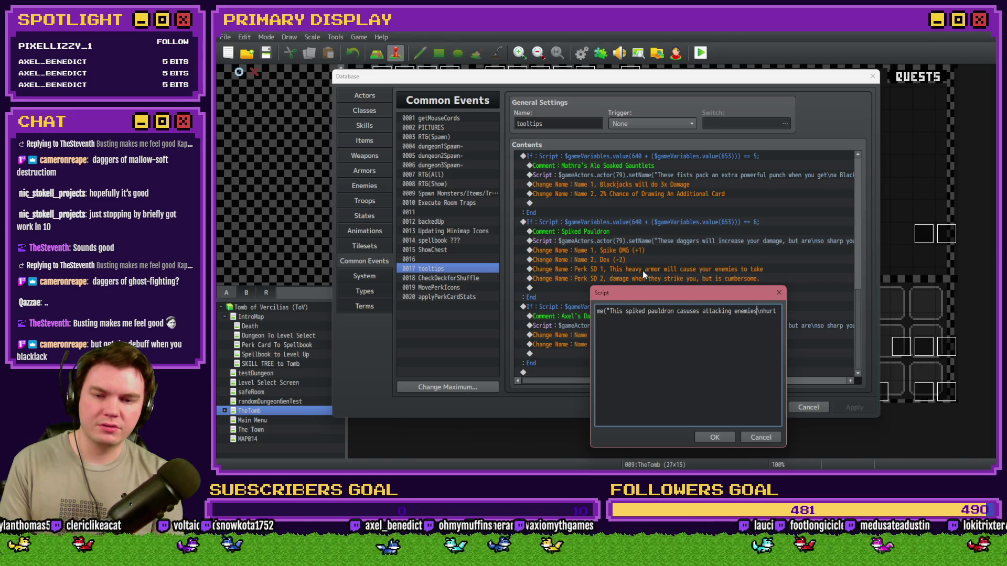
key(Delete)
key(Delete)
text(to hurt themvels)
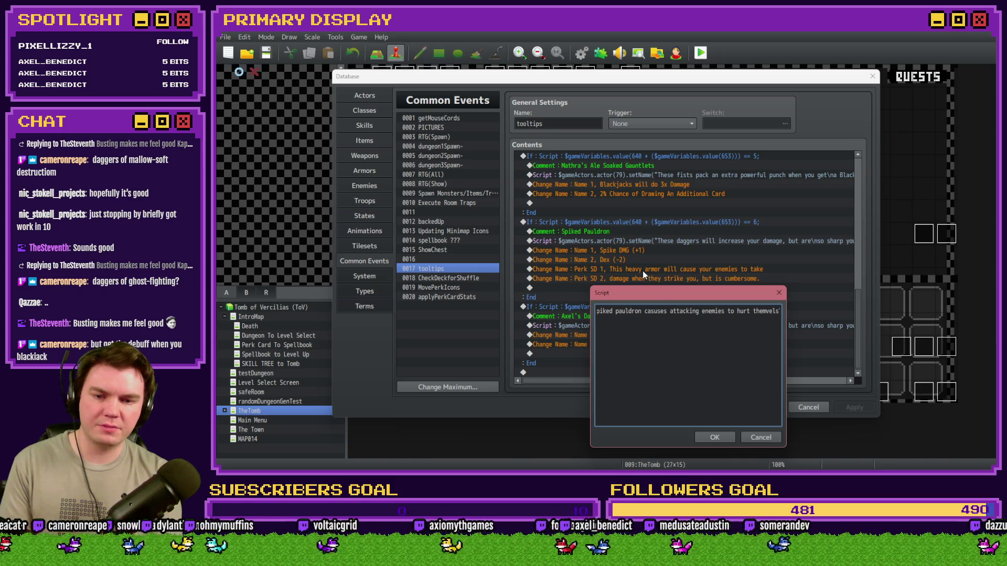
key(Left)
text(e)
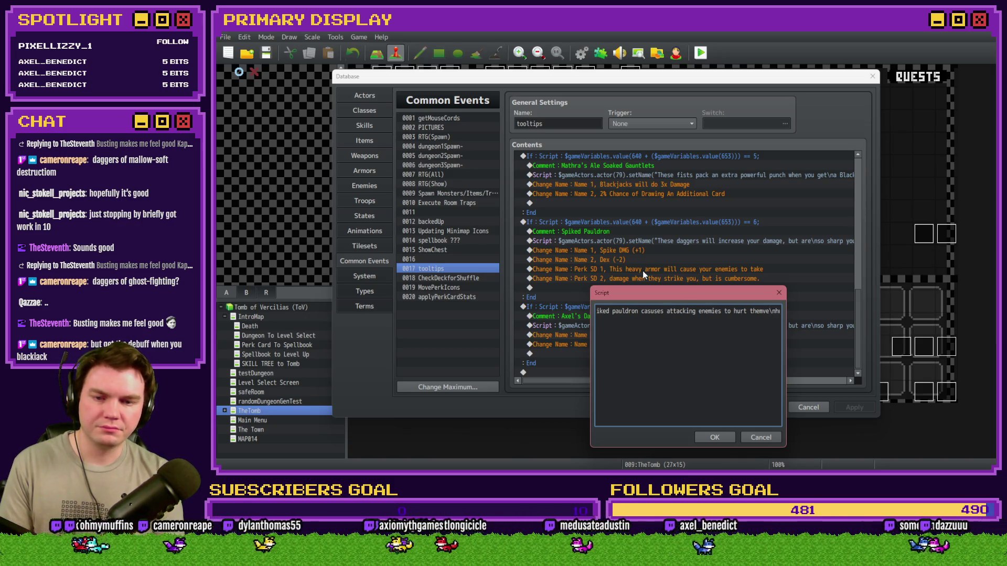
key(Home)
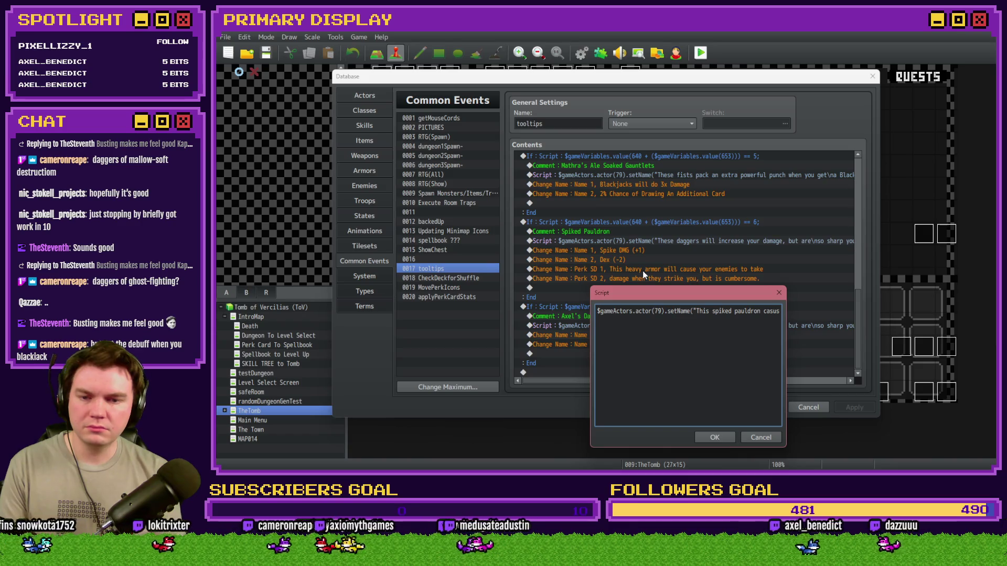
key(ctrl+Right)
key(ctrl+Right)
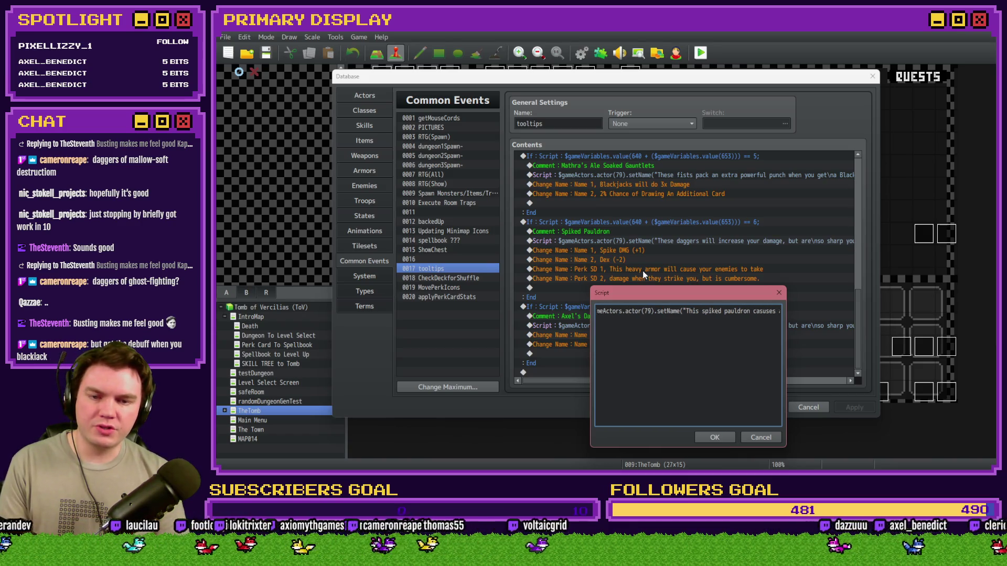
key(Left)
key(Left)
key(Left)
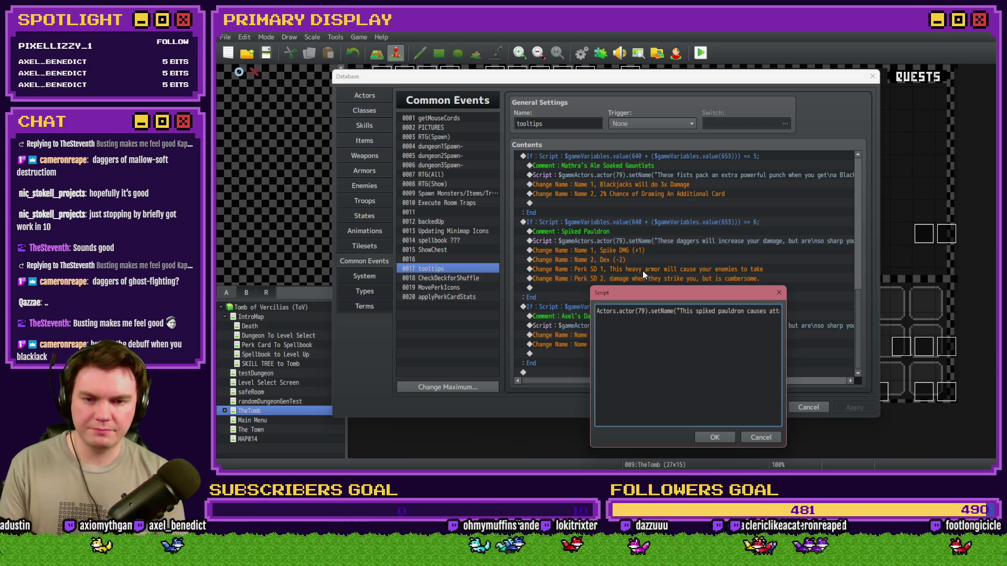
text(acking enemies )
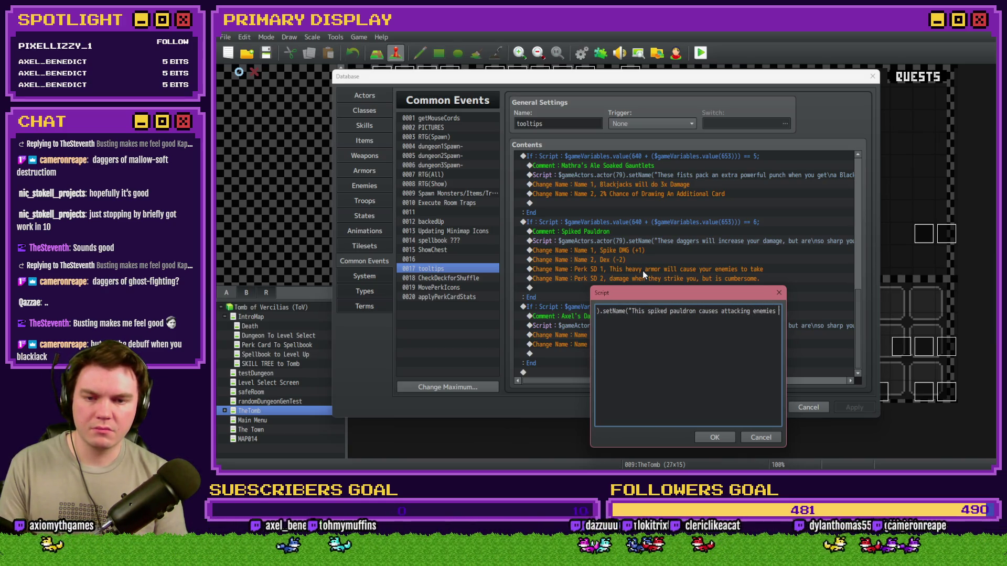
text(to hurt hu)
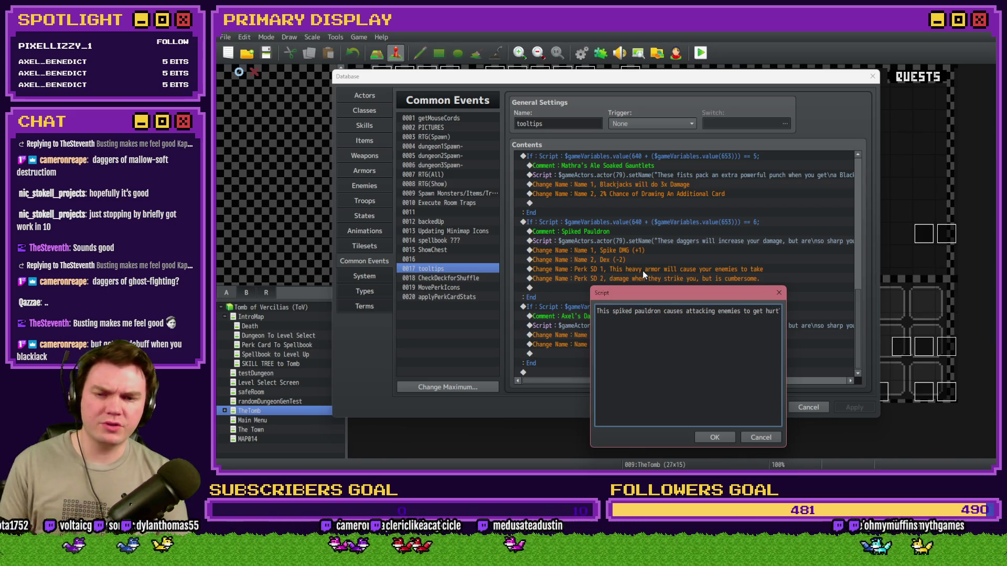
text(hurt themselves whe)
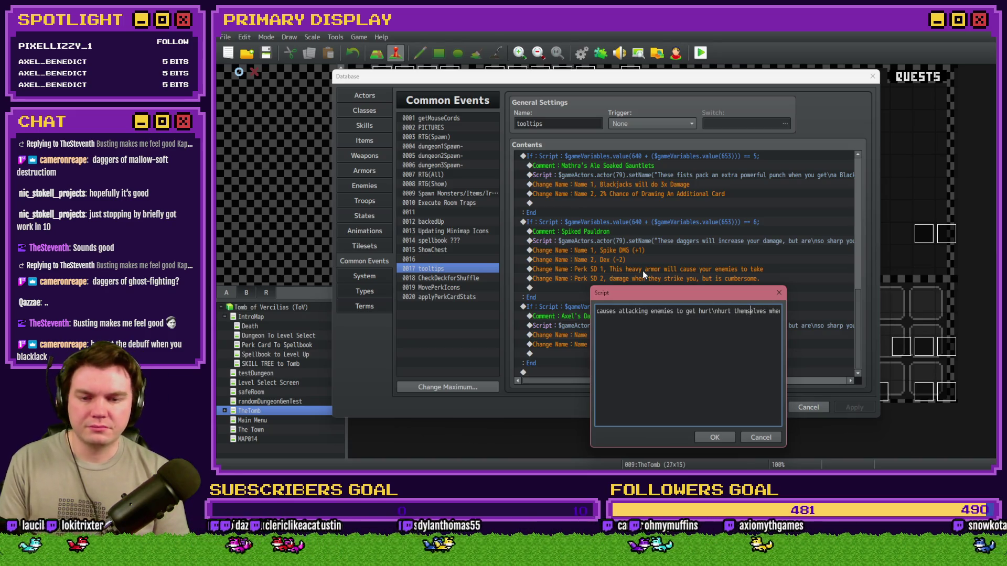
text(n they get to)
Step: Replace the old sentence ending with 'but is very cumbersome', correcting the spelling
key(ctrl+shift+Left)
key(ctrl+shift+Left)
key(ctrl+shift+Left)
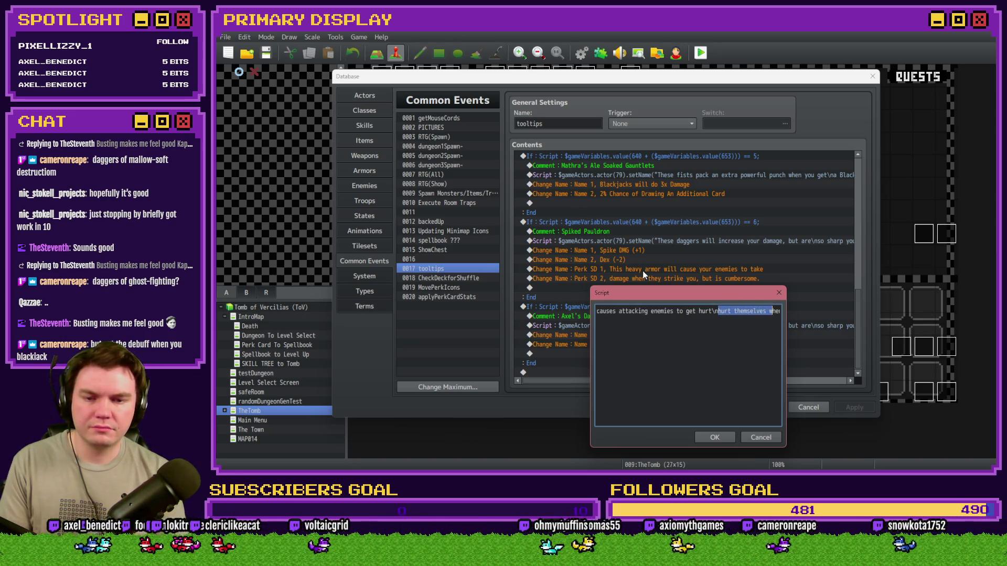
key(ctrl+shift+Right)
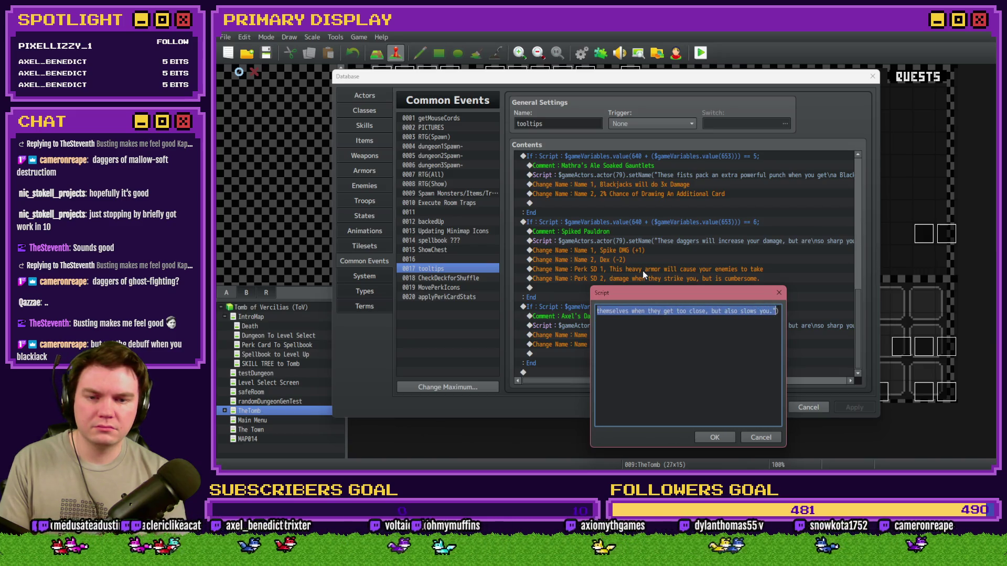
key(BackSpace)
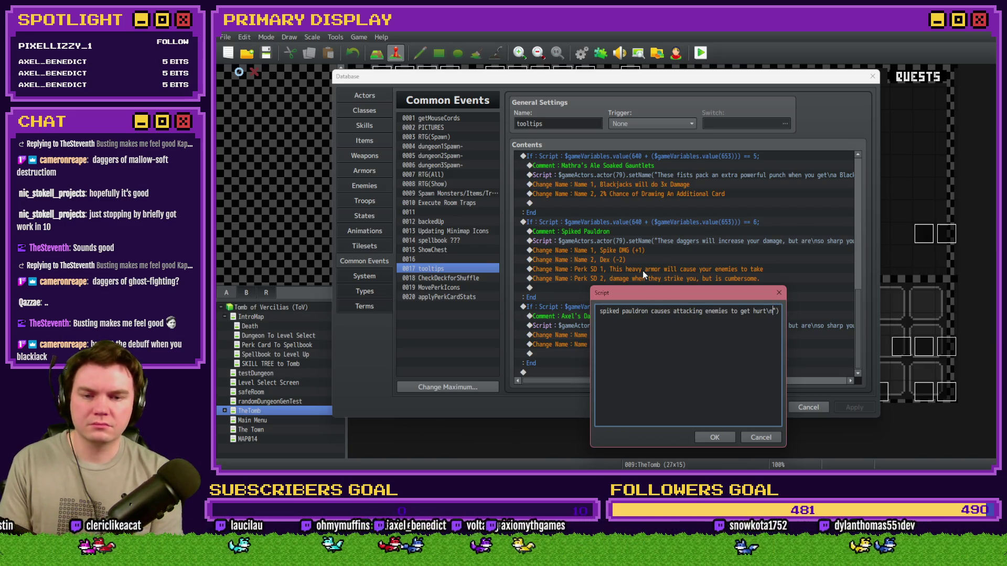
text(but is)
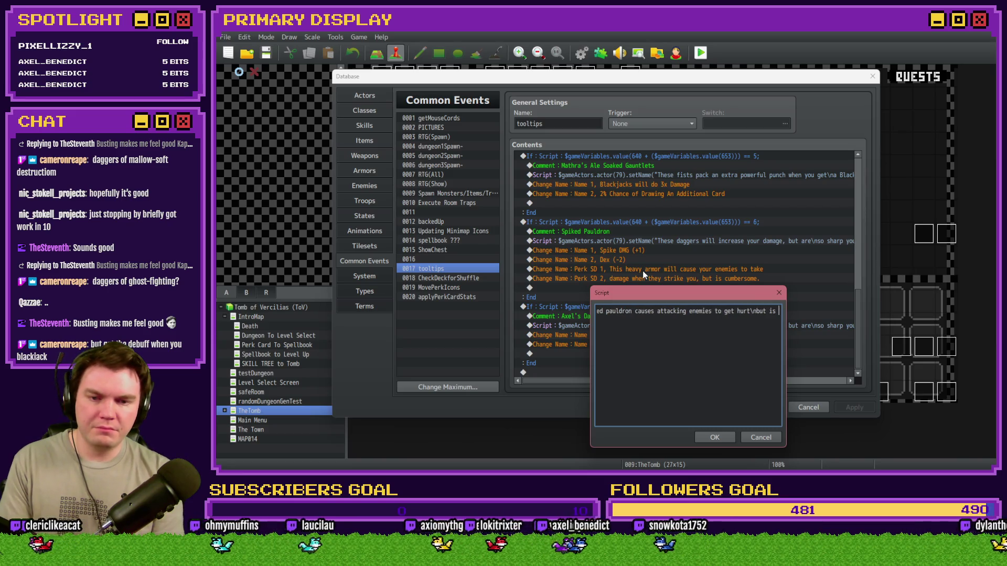
text( very comb)
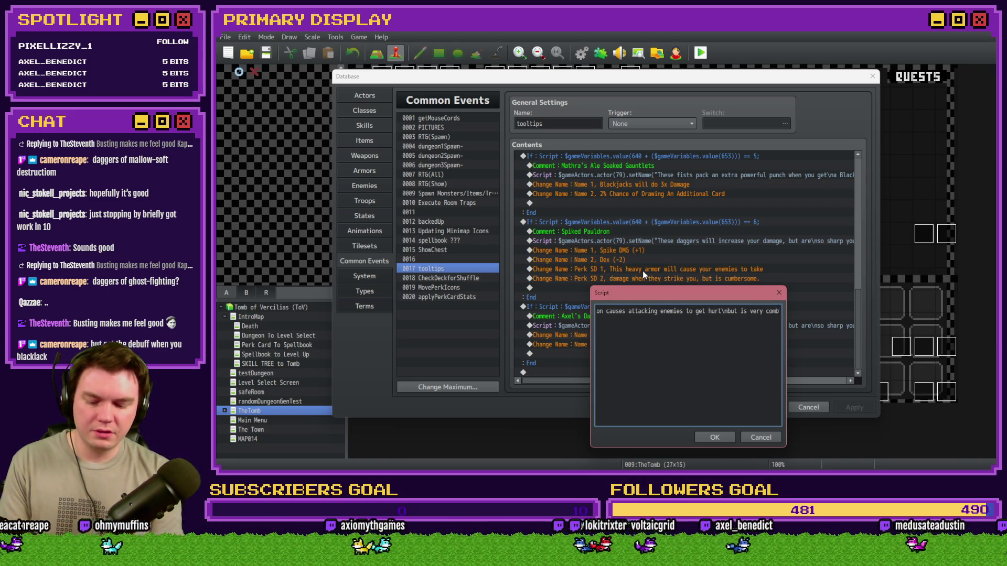
text(ersome)
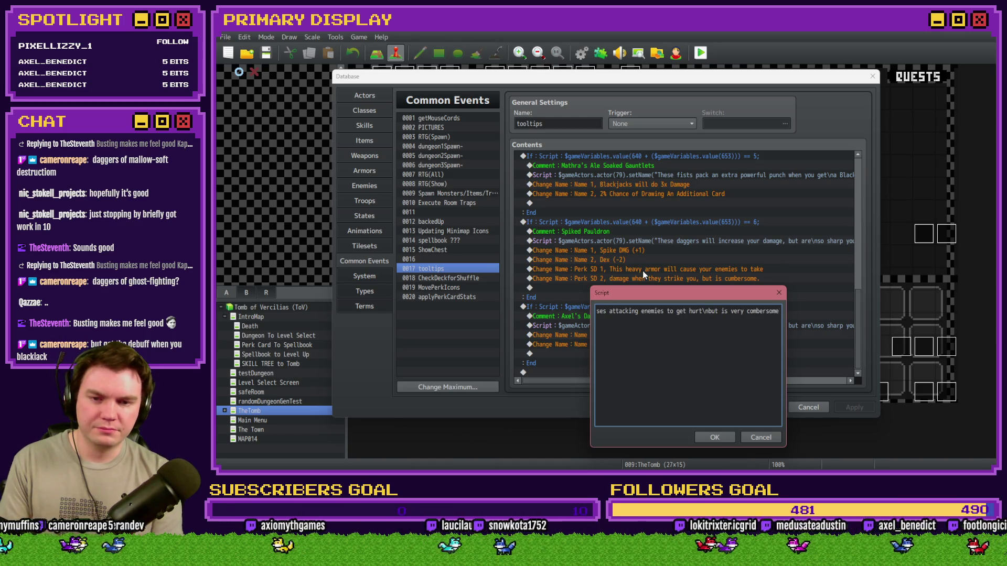
text("))
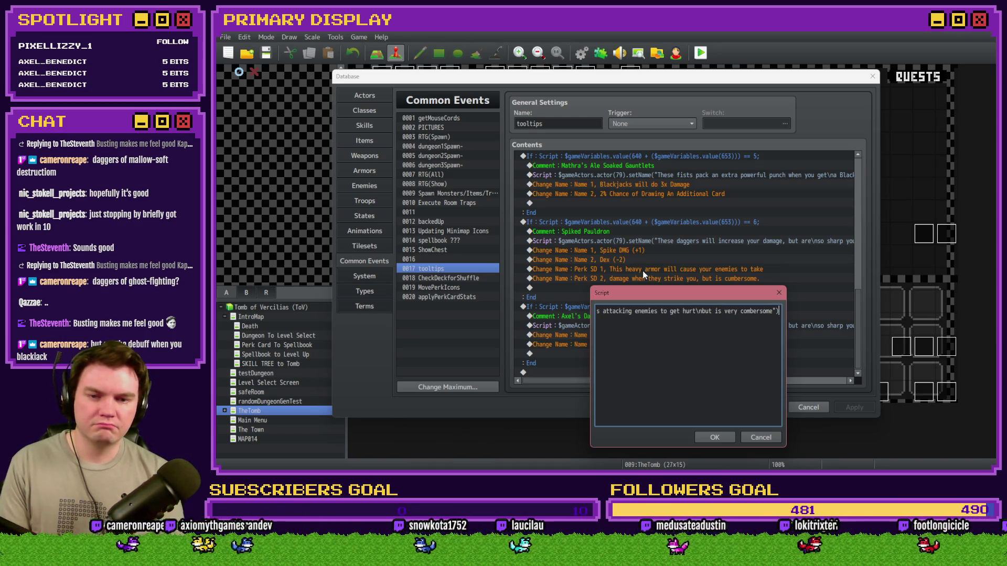
key(Left)
key(Left)
text(.)
double_click(761, 310)
key(alt+Tab)
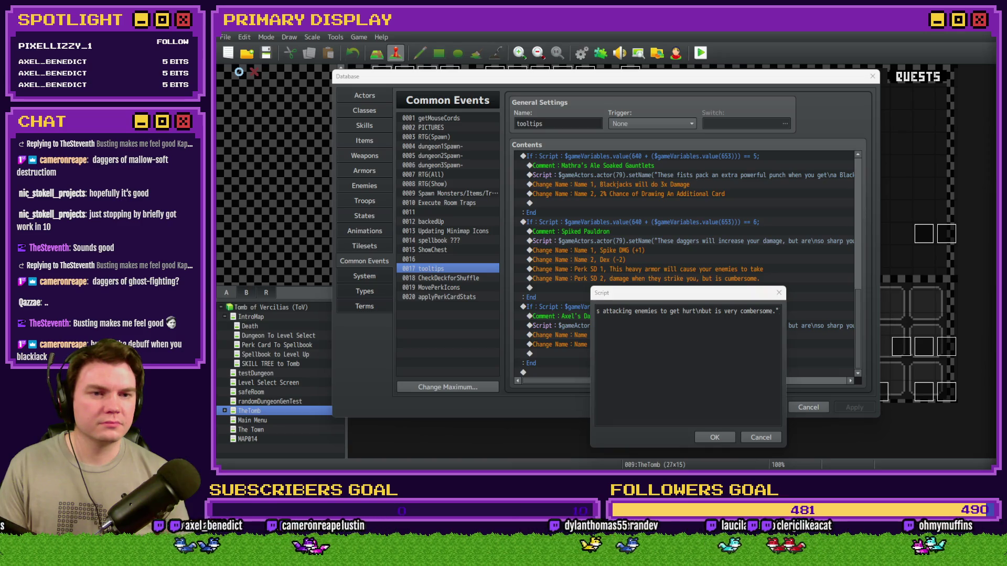
key(alt+Tab)
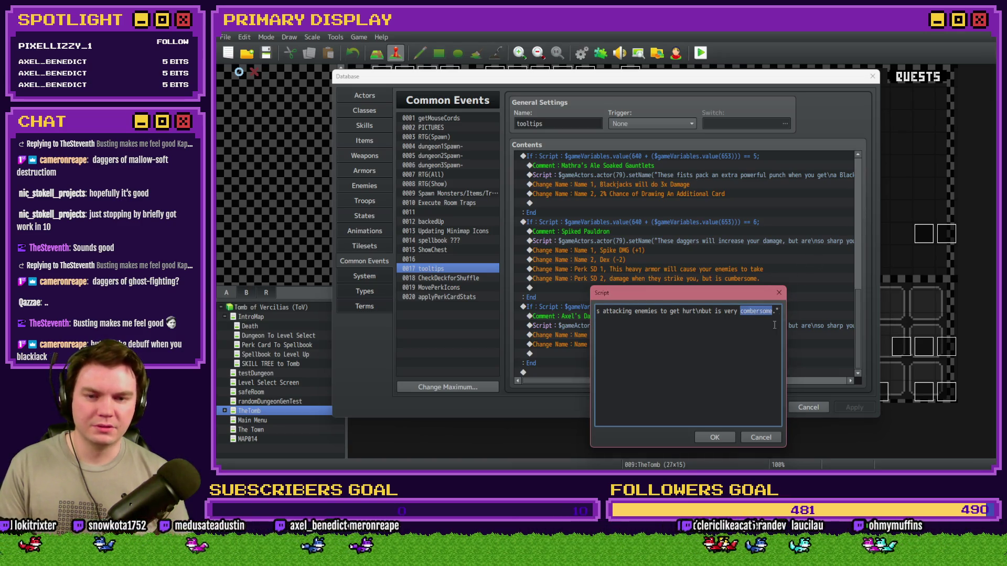
text(cumbersome)
text())
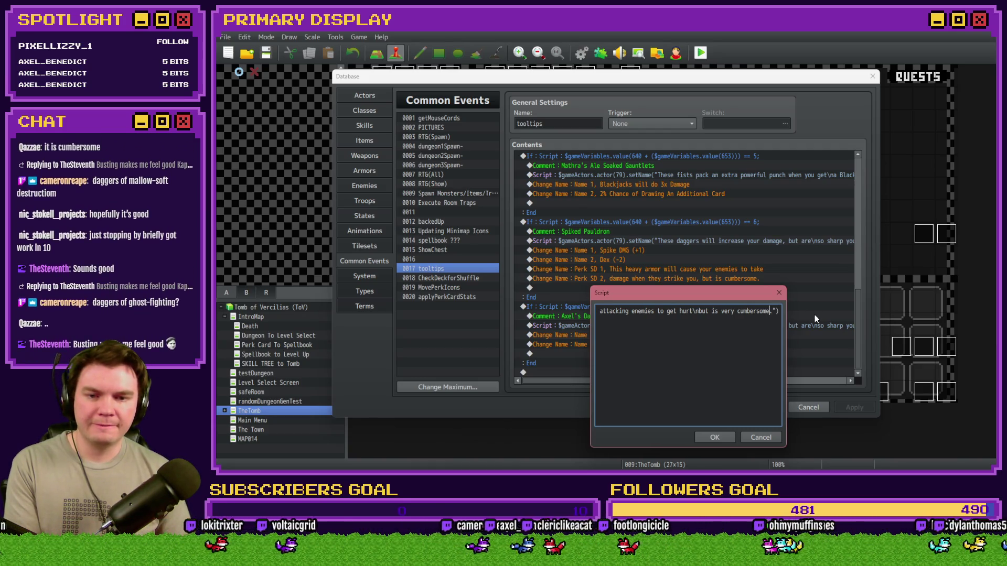
Step: Append 'and reduces DEX saving throws.' to finish the pauldron tooltip line
key(Left)
key(Left)
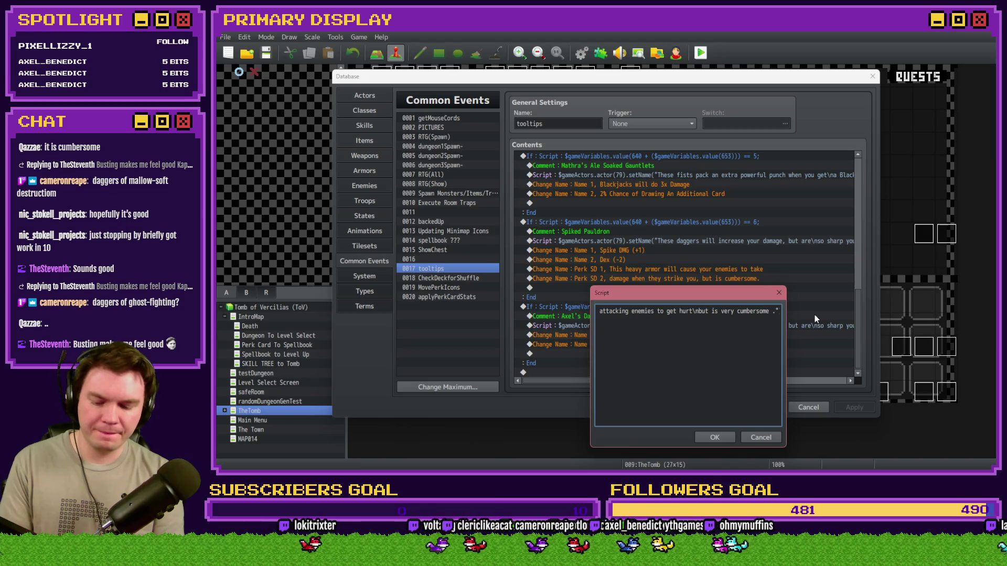
text(and reduce)
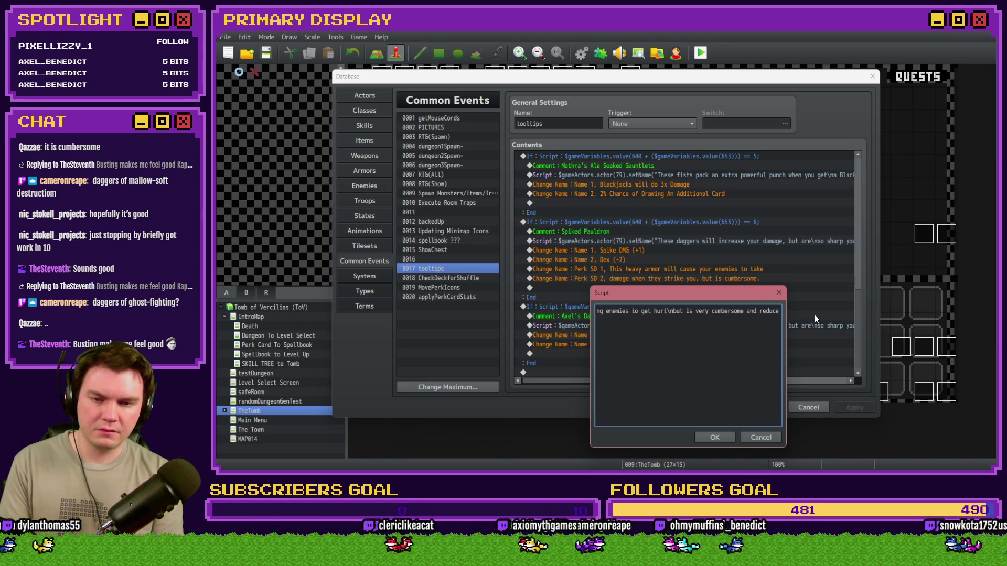
text(s De)
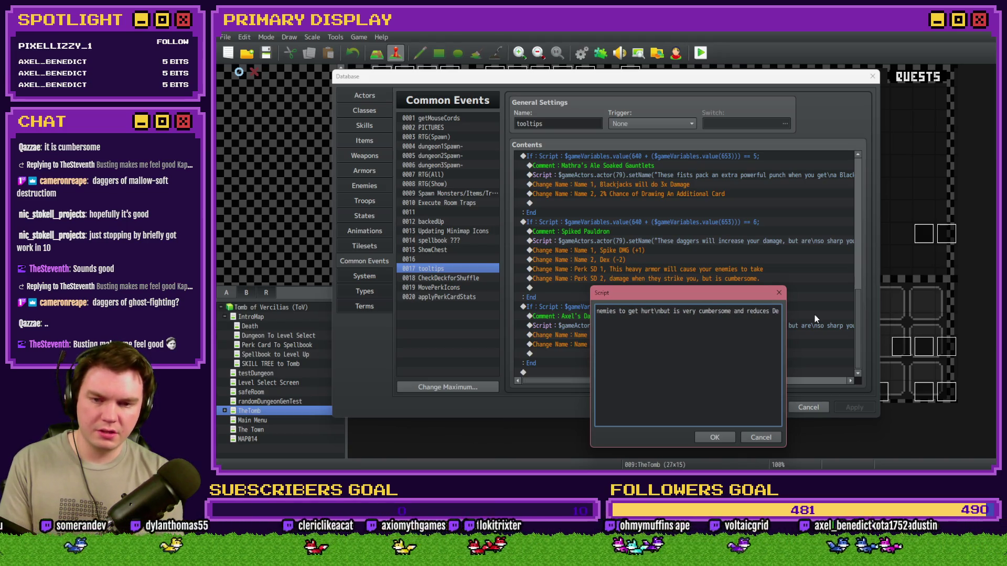
key(BackSpace)
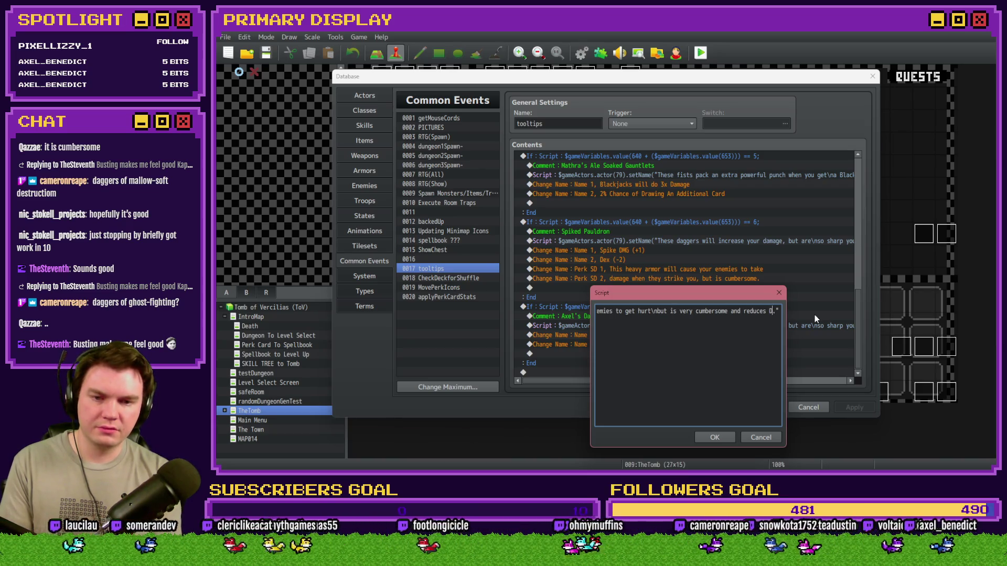
text(EX saving)
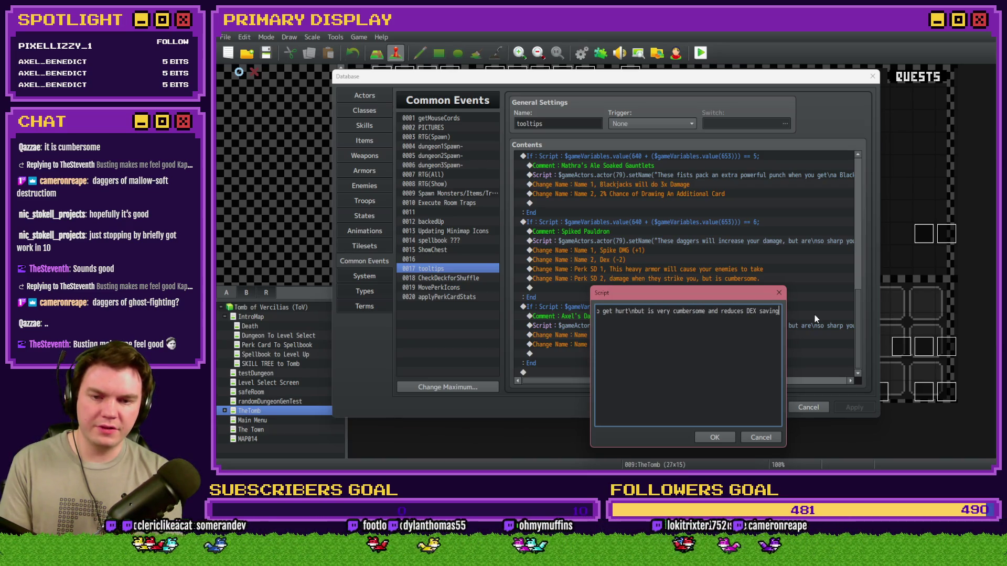
text( throws)
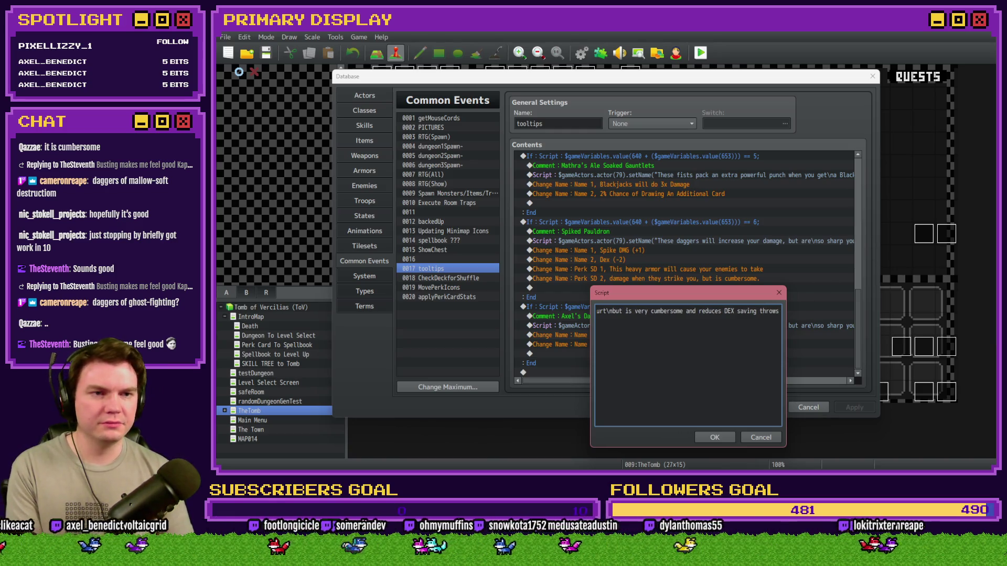
key(Home)
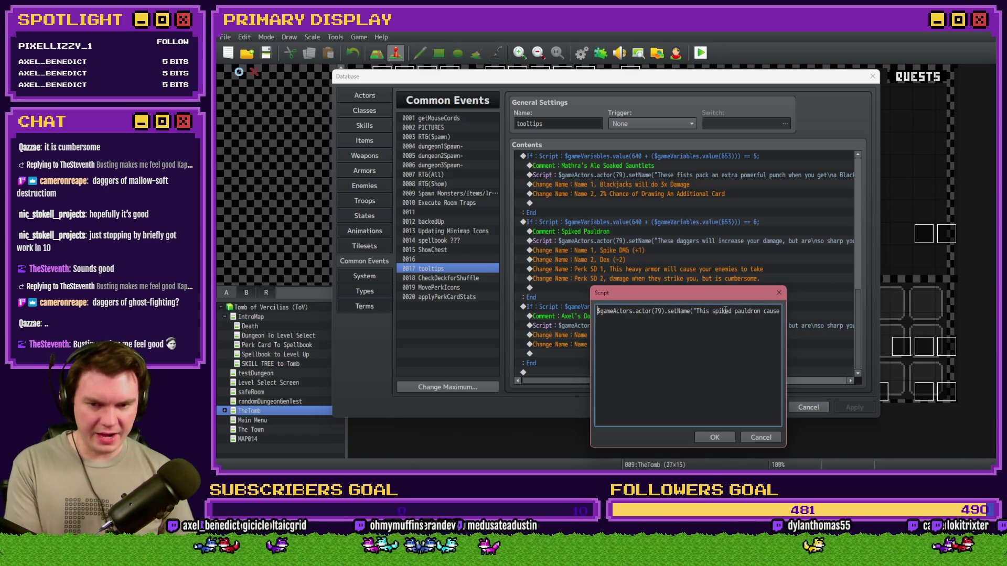
click(728, 311)
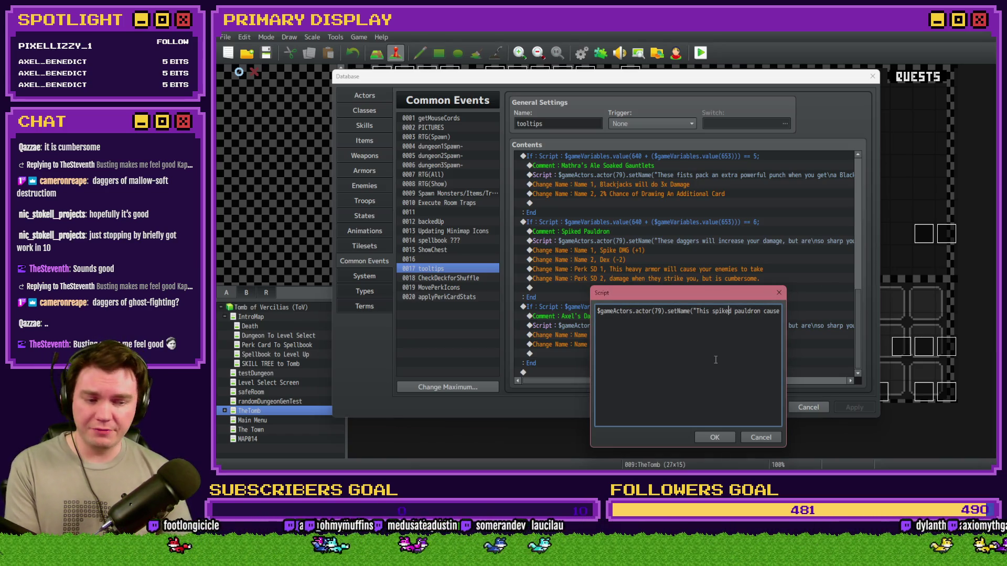
key(Right)
key(Right)
key(Right)
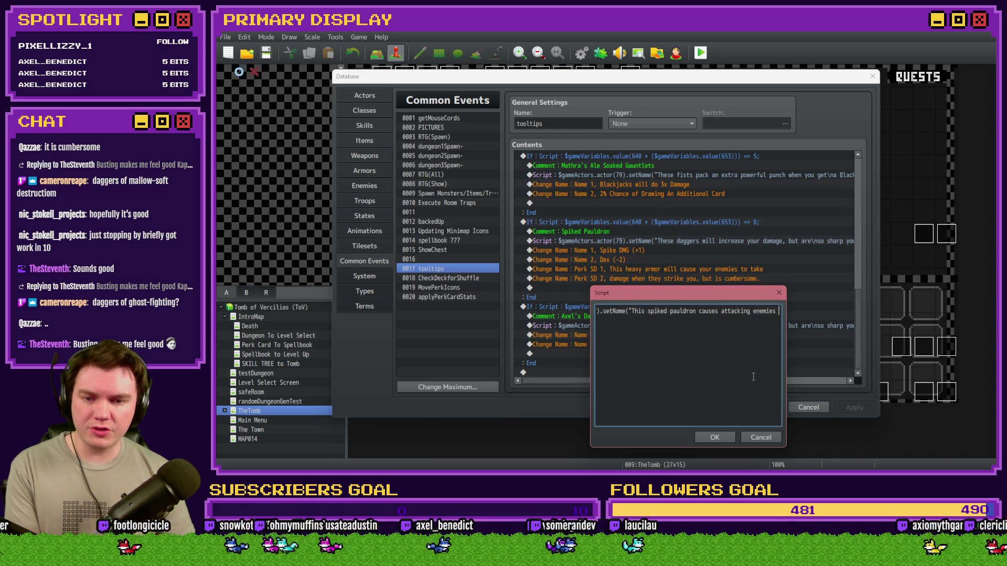
text(to get hurt but is very cumber)
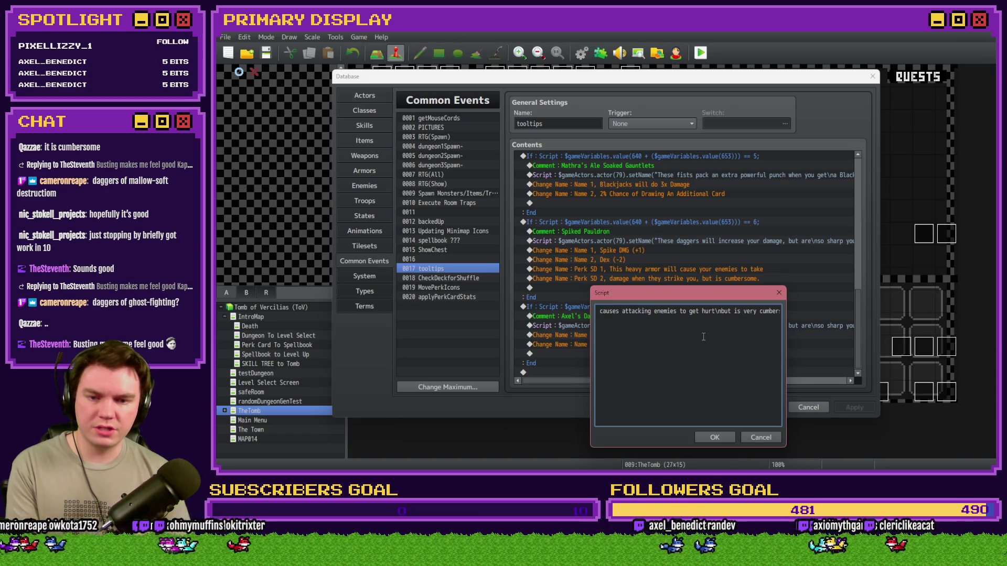
text(some and reduces DEX saving thr)
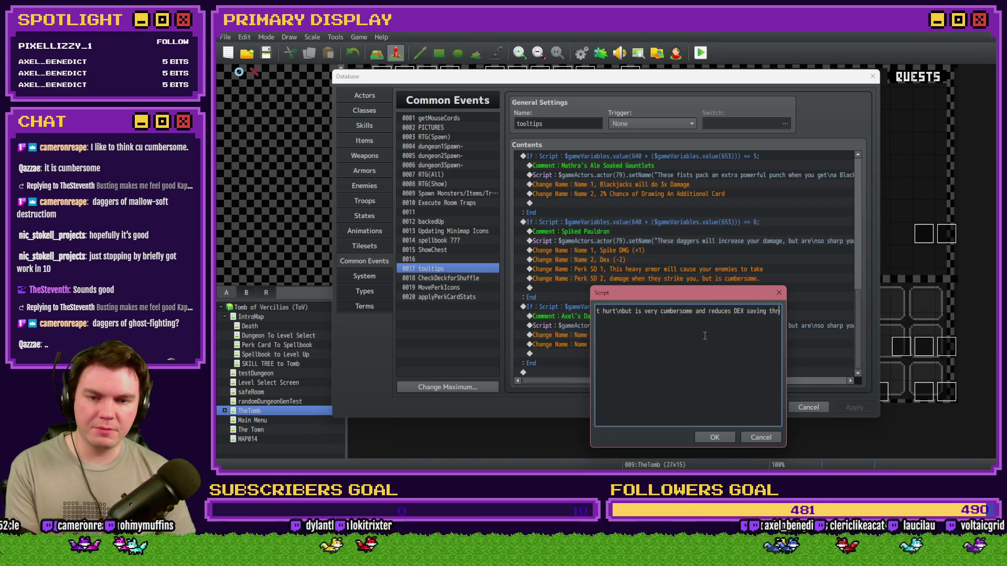
text(ows."))
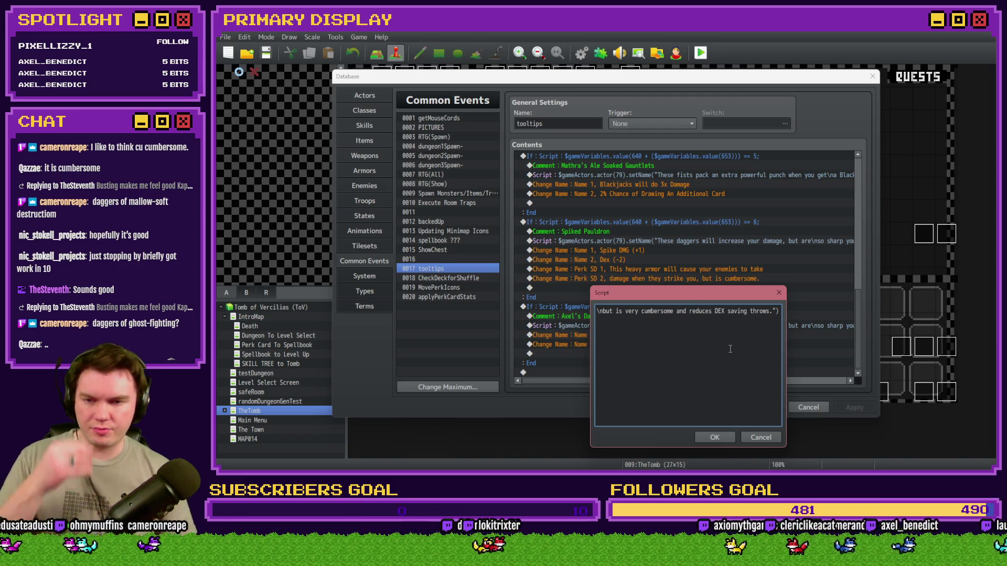
Step: Confirm the script and rename the Spike DMG (+1) line to 'Adds +1 Spike Damage to Yourself'
click(715, 438)
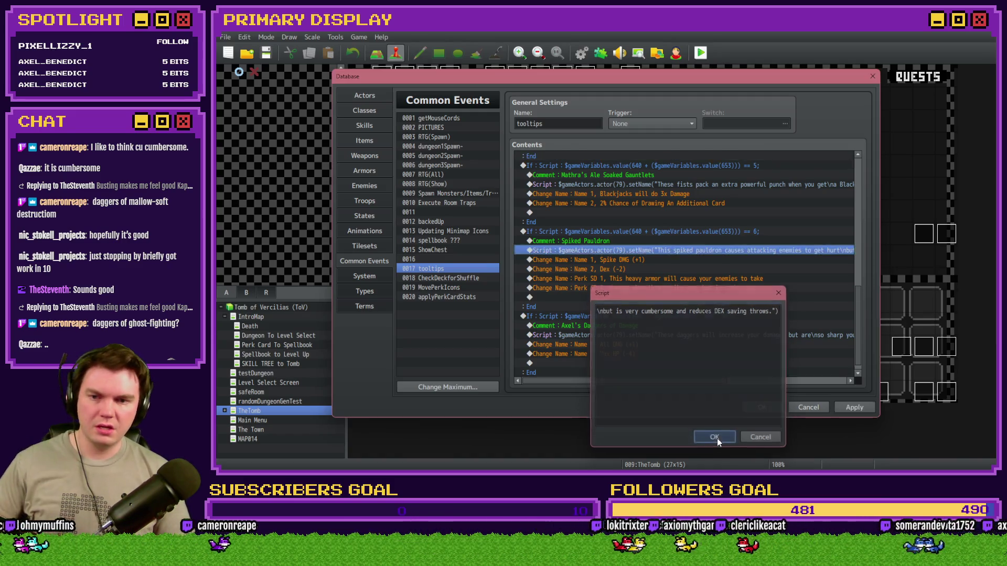
click(616, 259)
click(615, 271)
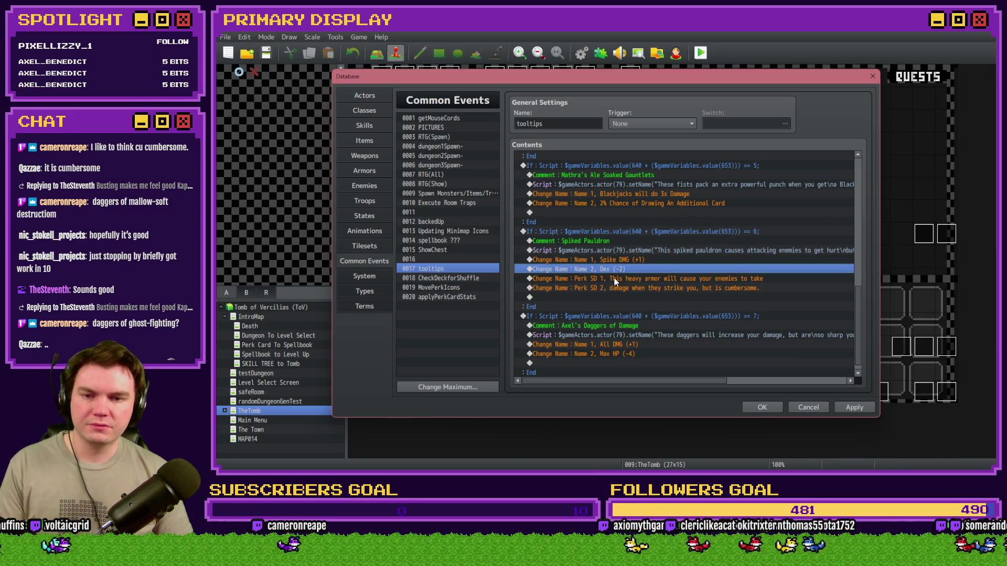
click(614, 280)
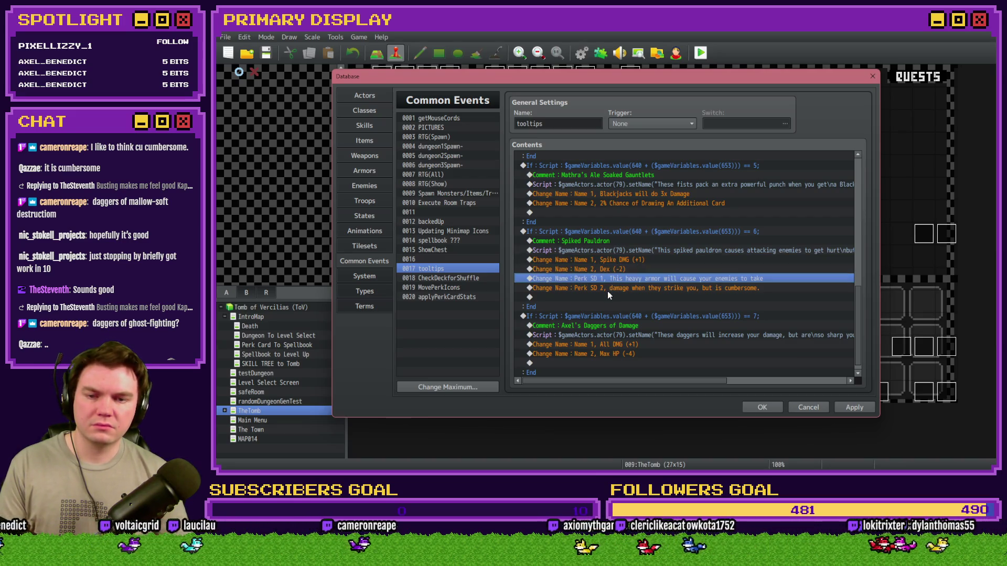
click(619, 259)
key(Return)
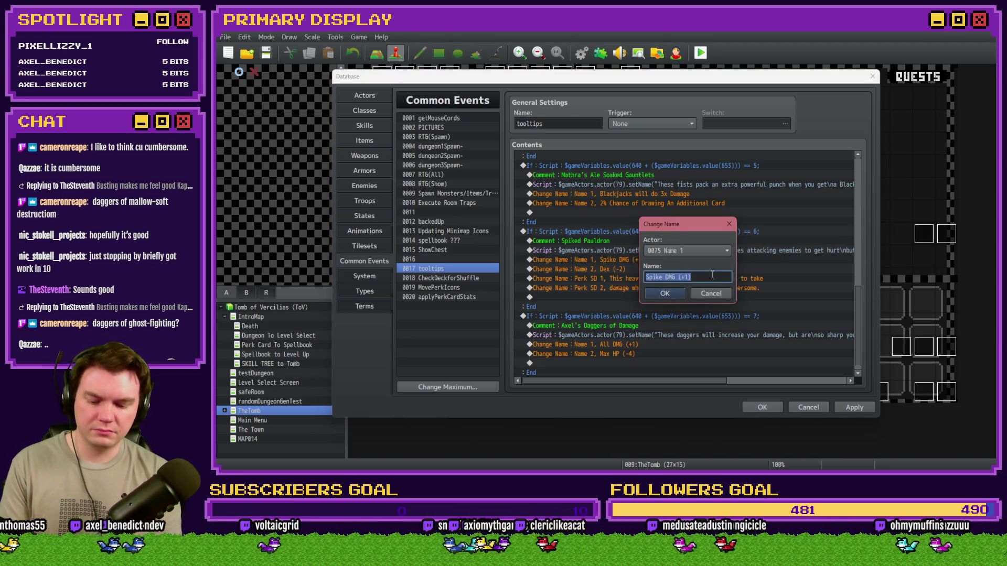
text(Adds)
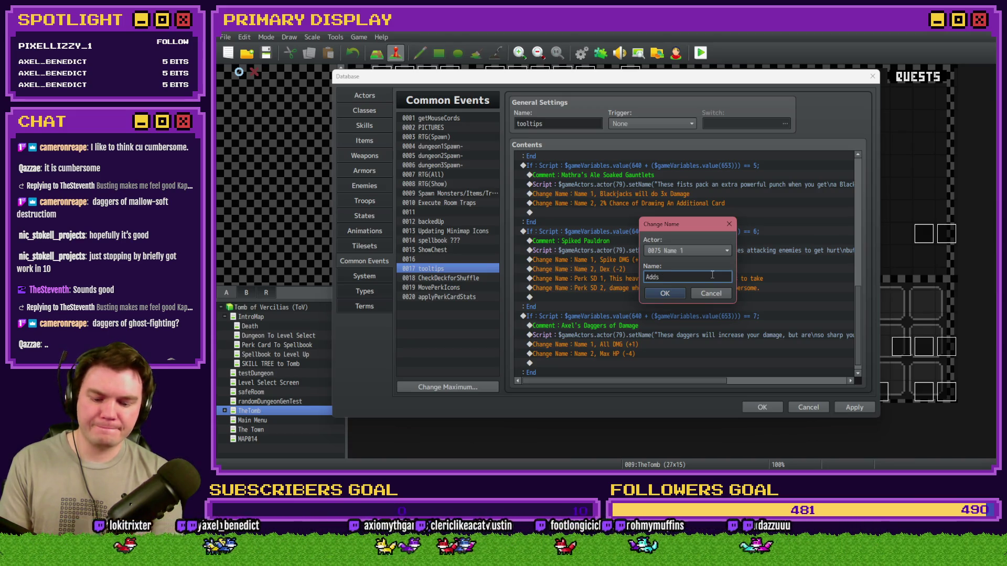
text( +1)
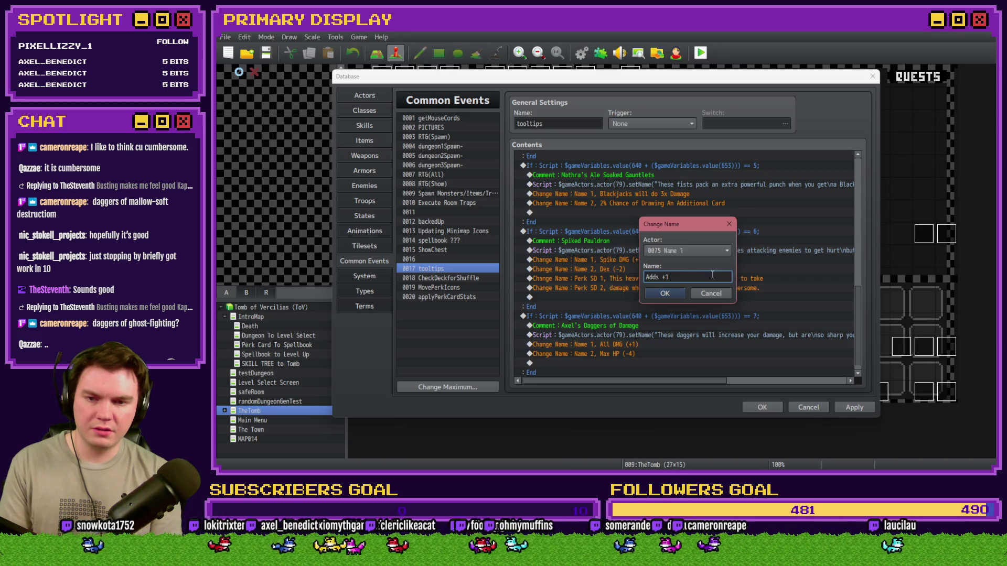
text( Spike Damage)
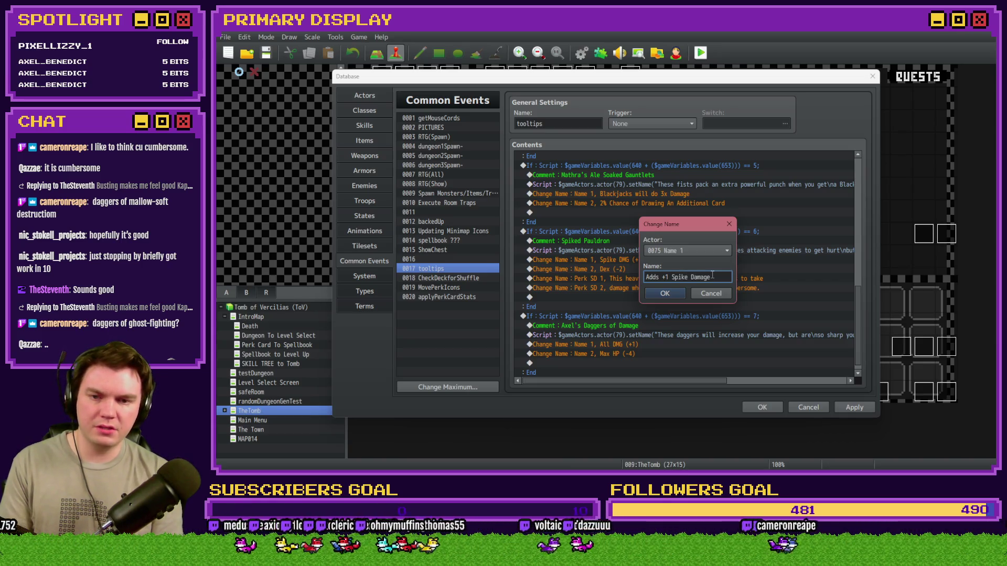
text( to You)
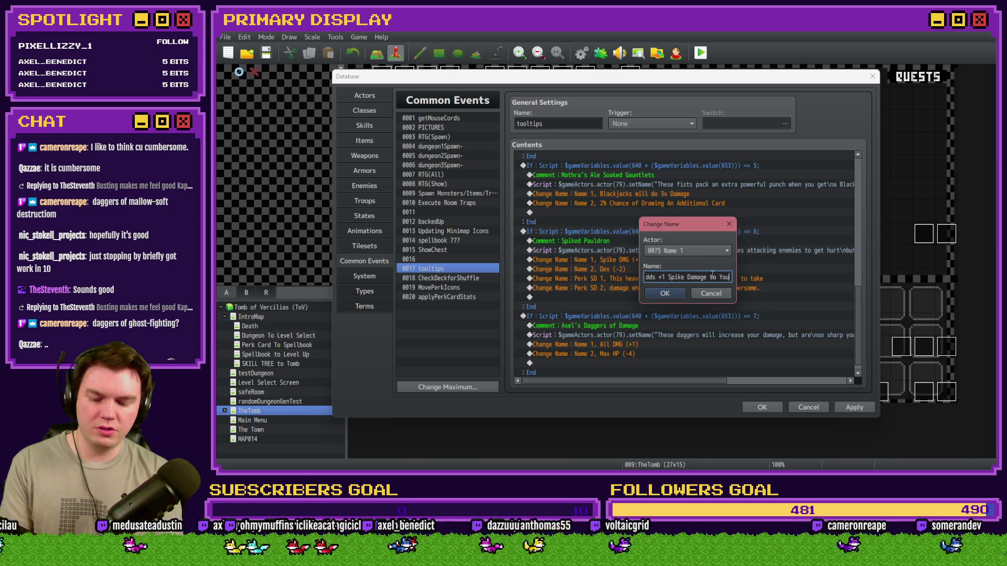
text(rself)
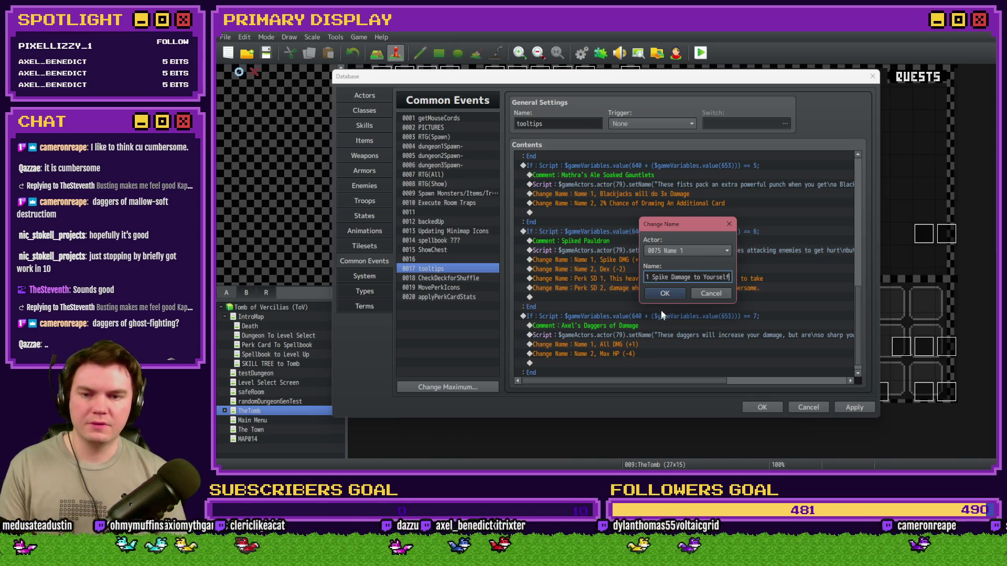
click(664, 293)
Step: Change the Dex (-2) line to 'Reduces Dexterity Saving Throws by 10%' and delete the Perk SD lines
double_click(669, 269)
key(Tab)
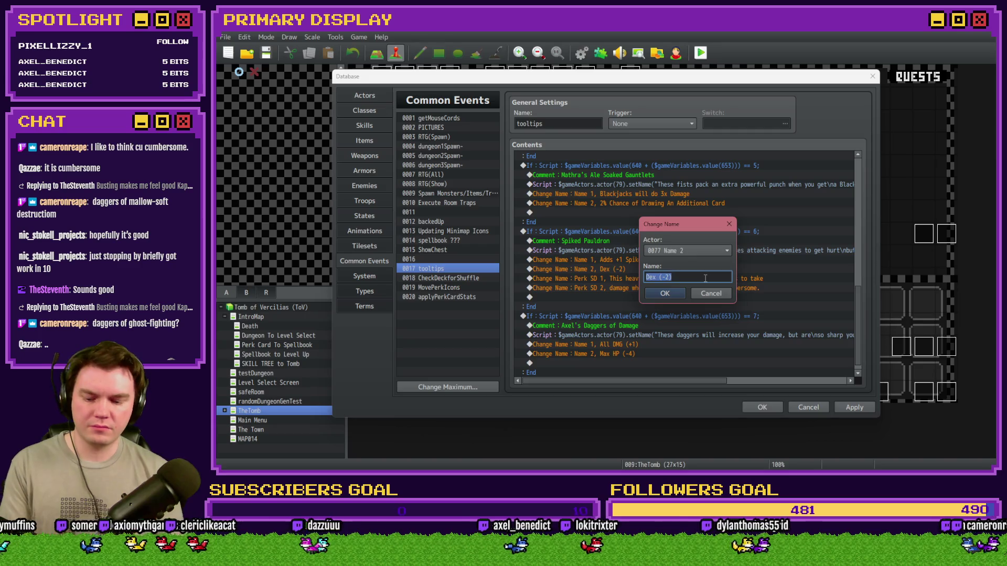
text(Reduces DEX)
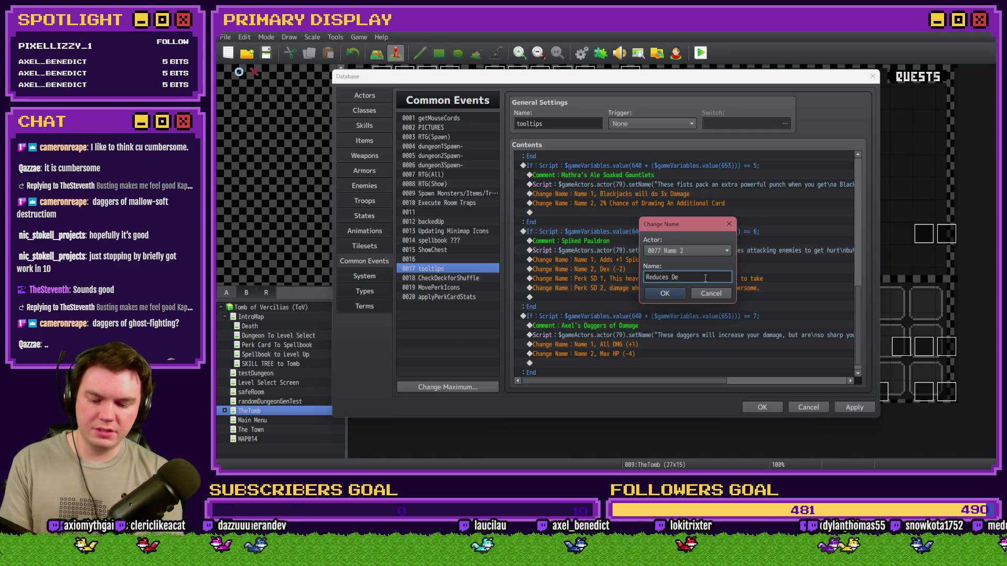
key(BackSpace)
key(BackSpace)
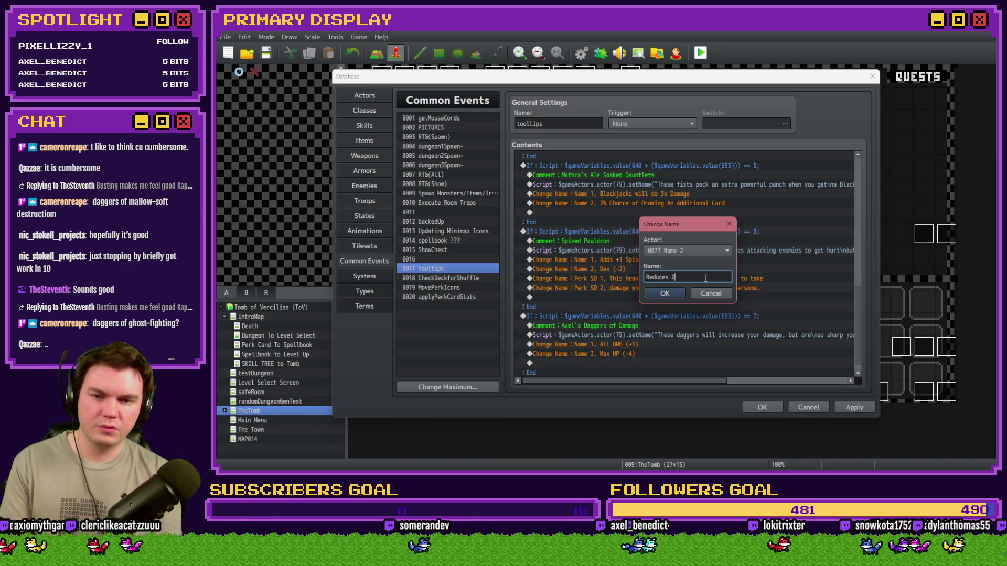
text(exterity Saving )
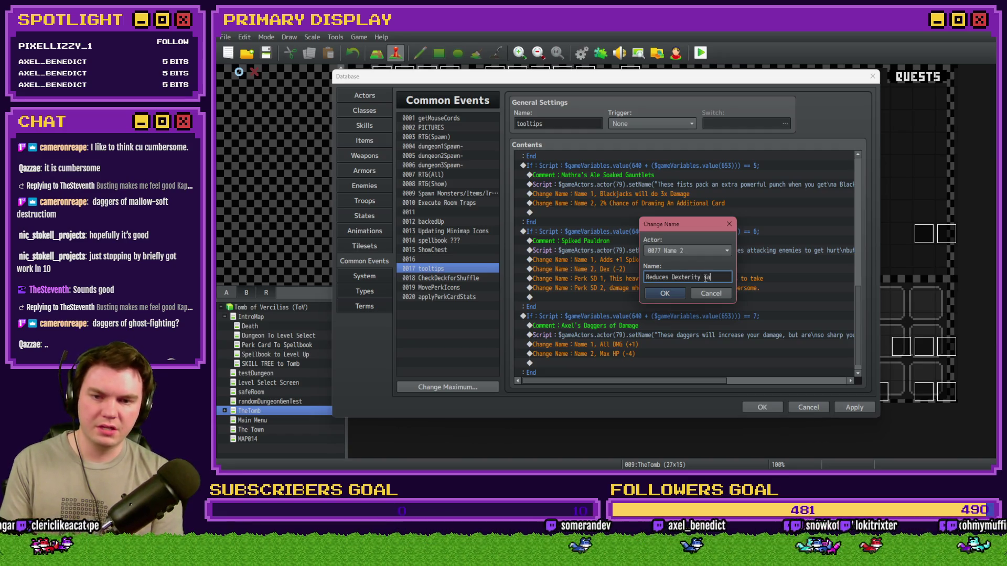
text(Throws by)
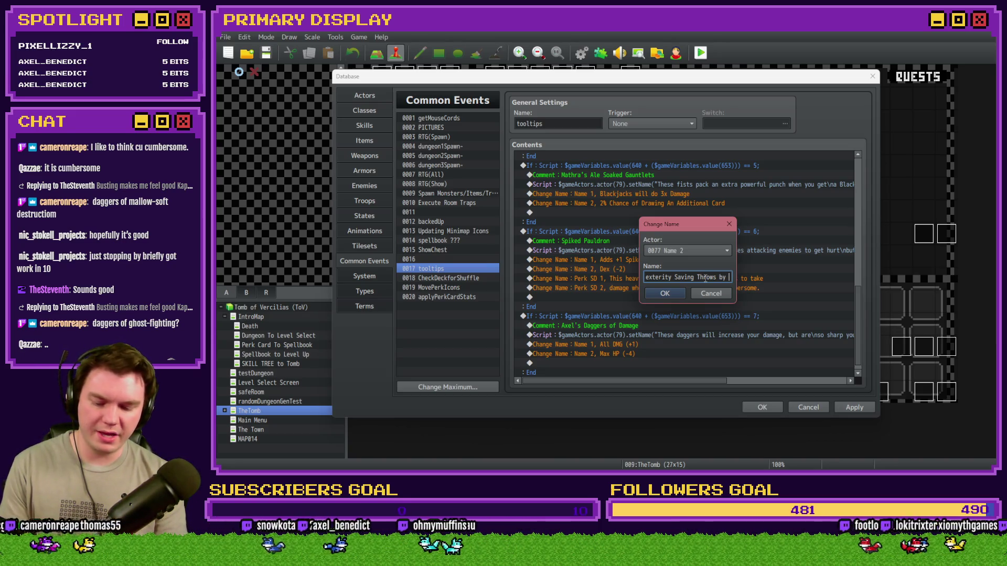
text(10%)
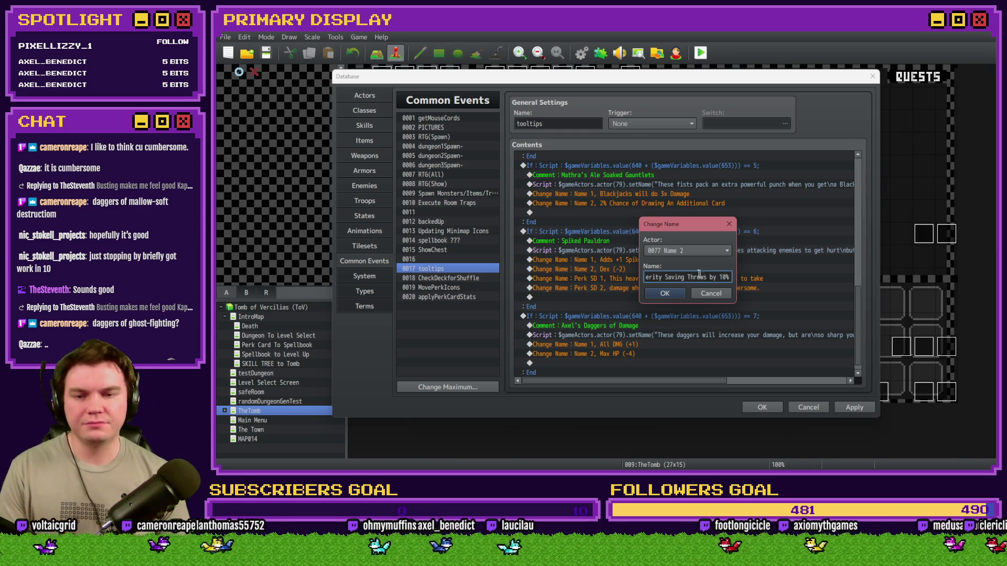
click(665, 294)
click(682, 279)
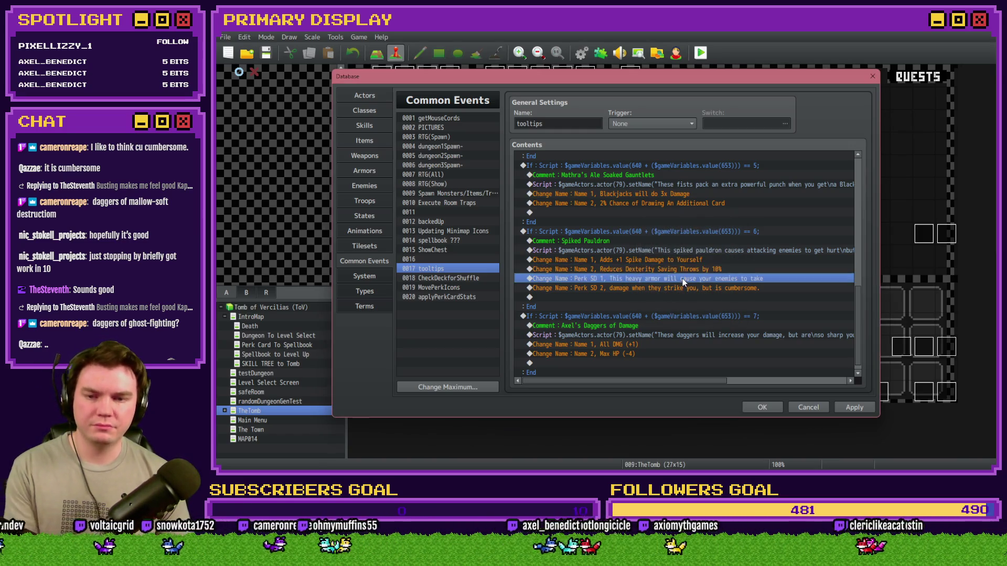
key(Delete)
key(Delete)
Step: Apply the tooltip changes, then duplicate applyPerkCardStats' cardSelected = 5 branch as cardSelected = 6
click(852, 408)
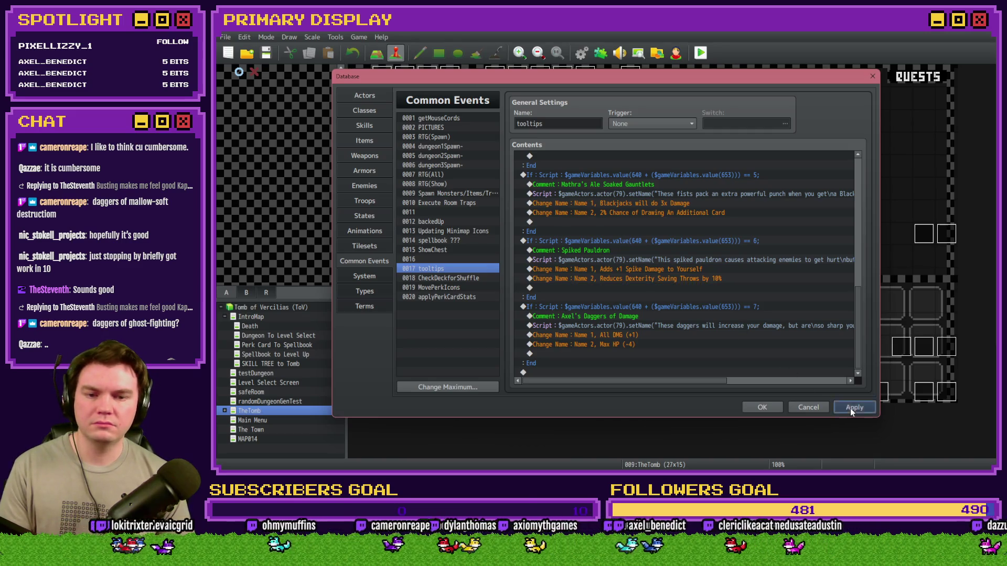
click(471, 297)
scroll(577, 300, down, 2)
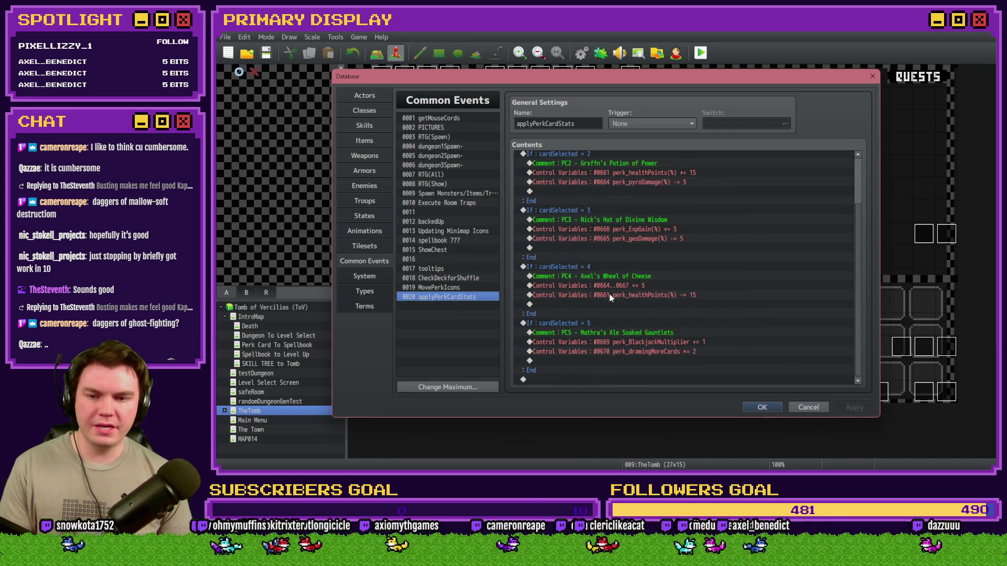
click(598, 324)
key(ctrl+c)
key(ctrl+v)
double_click(602, 325)
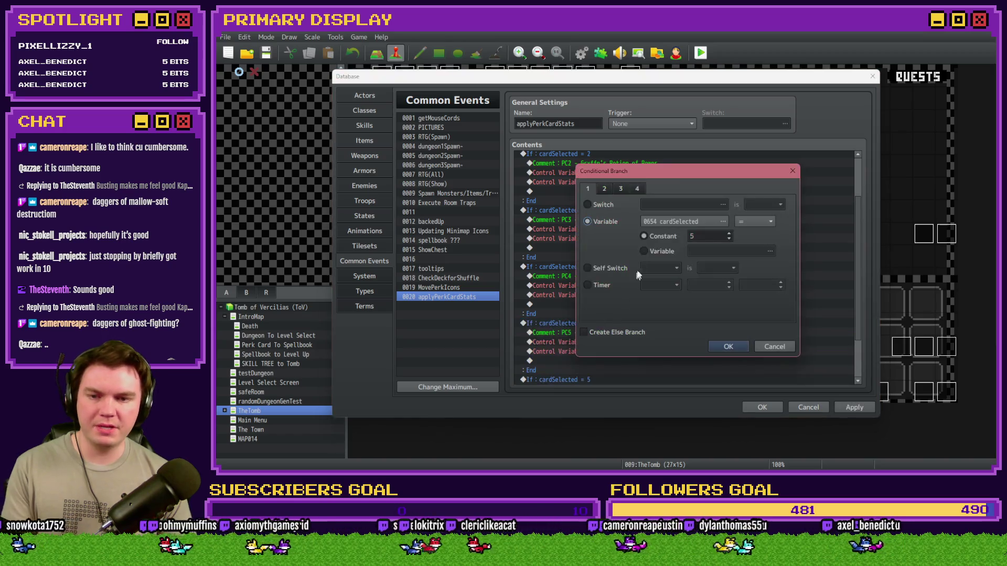
scroll(710, 234, up, 1)
click(728, 346)
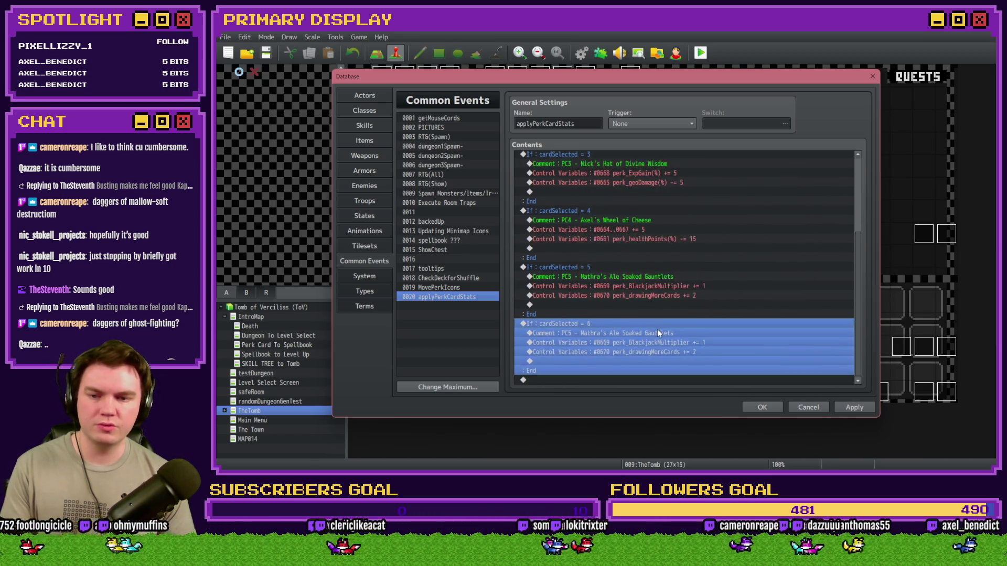
Step: Change the copied branch's comment from PC5 gauntlets to 'PC6 - Spiked Pauldron'
double_click(608, 333)
click(608, 234)
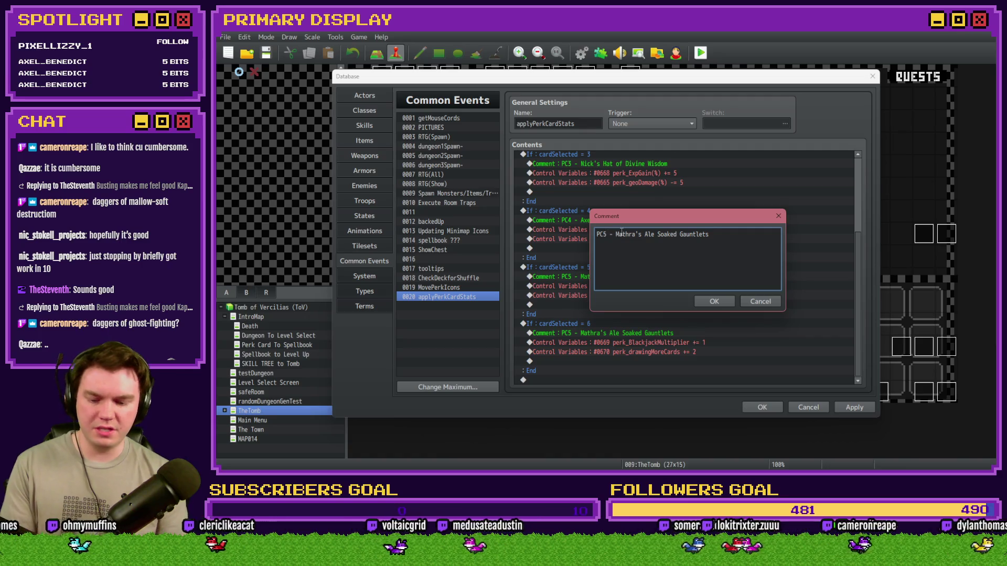
key(BackSpace)
text(6)
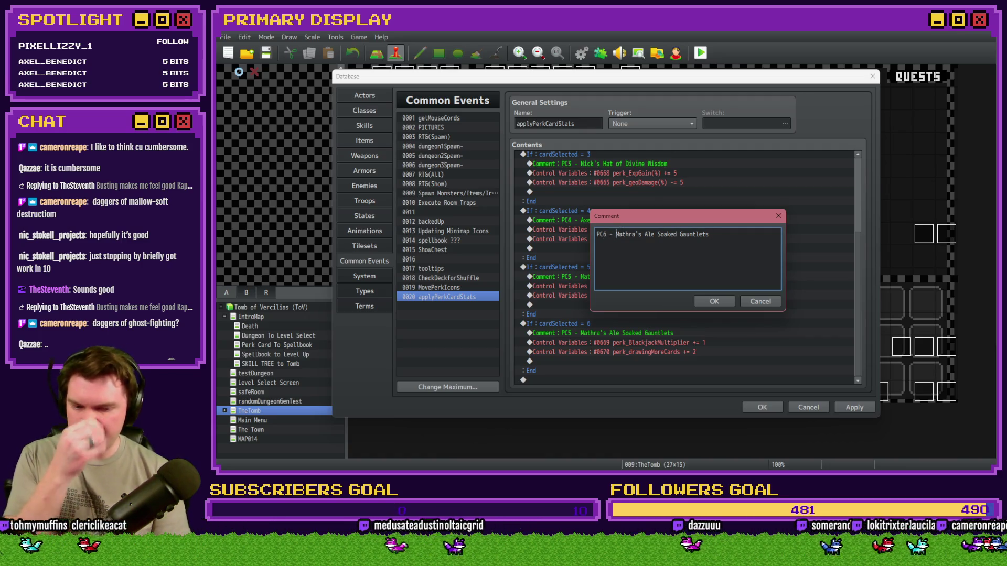
click(622, 234)
key(shift+End)
text(Spiked)
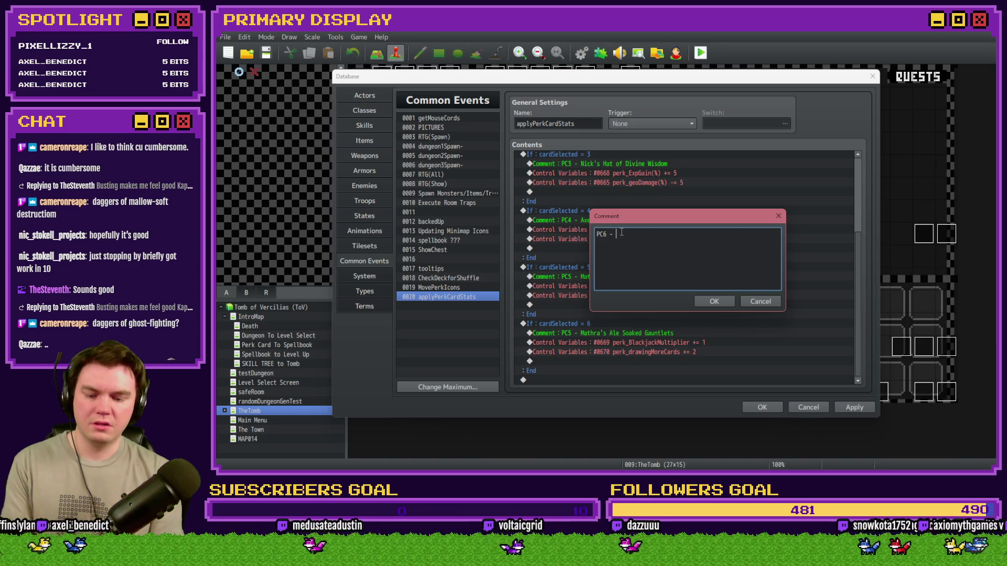
text( P)
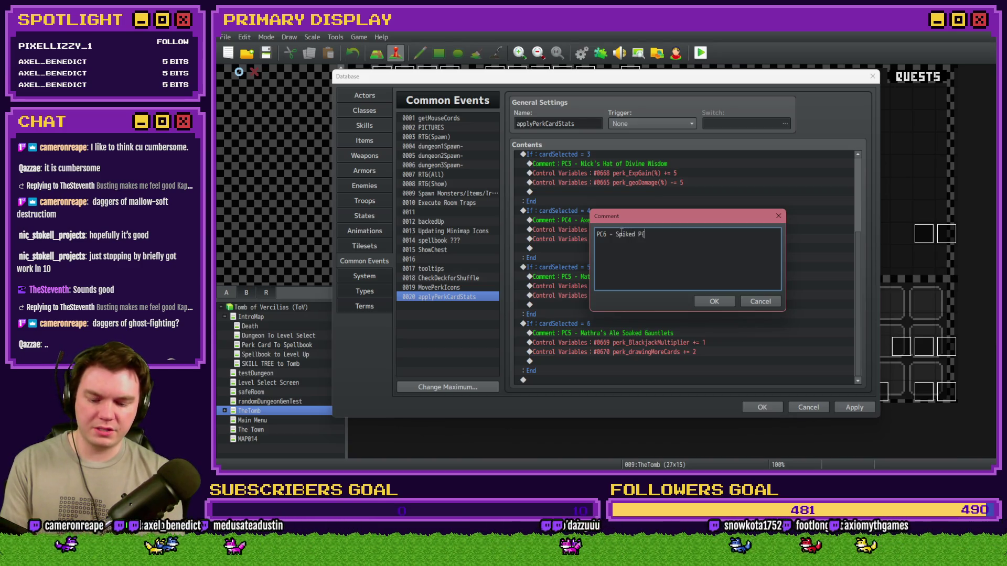
text(auldron)
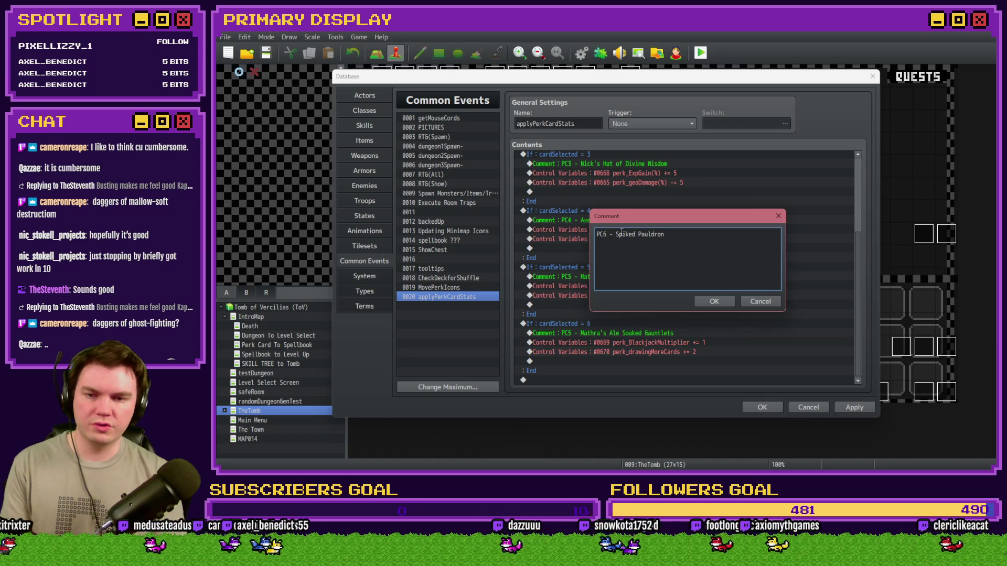
click(715, 302)
Step: Open the copied variable operation's Variable Selector and show the 0661-0680 range
double_click(646, 352)
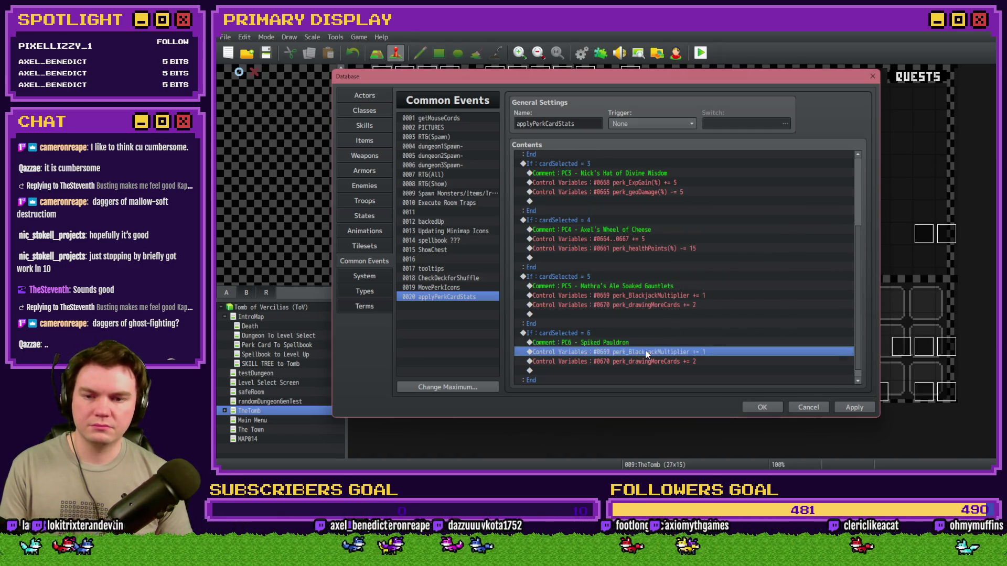
click(698, 204)
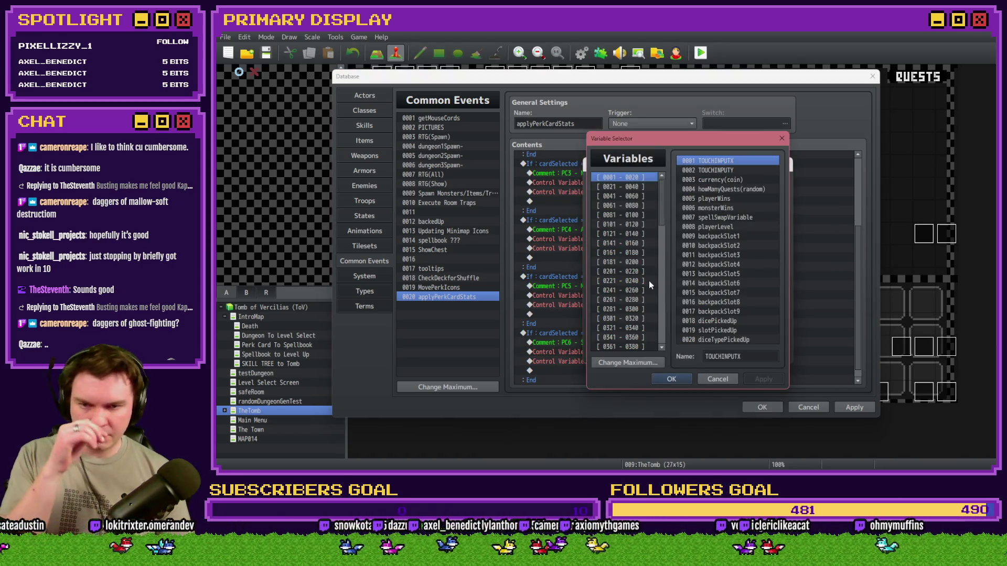
scroll(660, 284, down, 6)
click(643, 339)
key(Up)
key(Up)
key(Up)
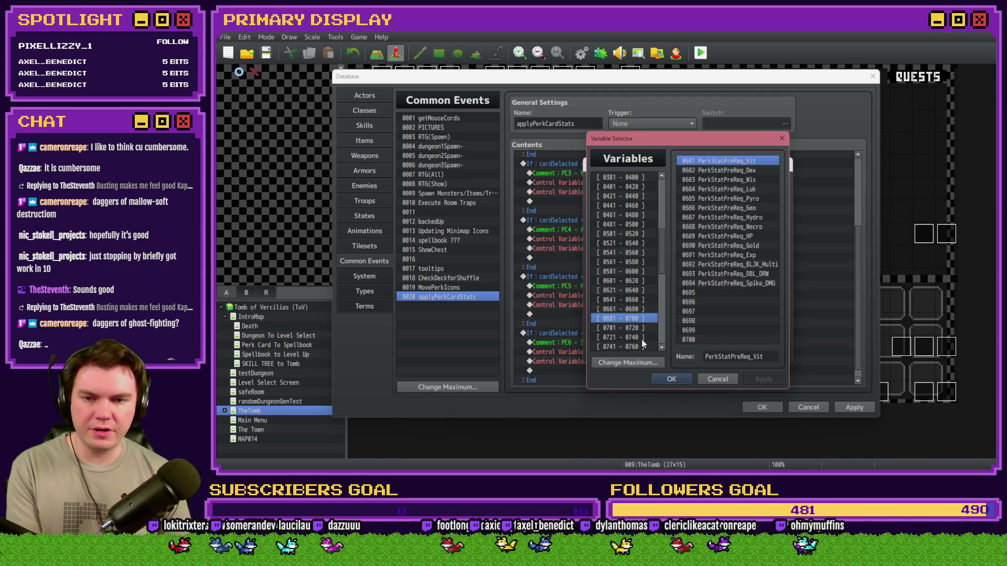
key(Down)
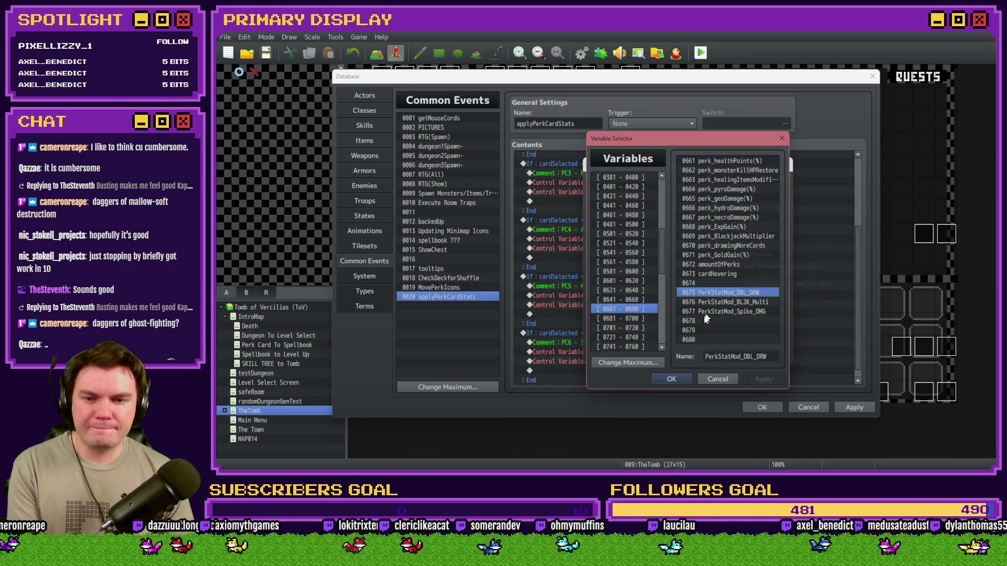
Step: Clear the names of variables 0675 and 0676 and begin naming 0674 'perk_'
click(709, 284)
click(713, 292)
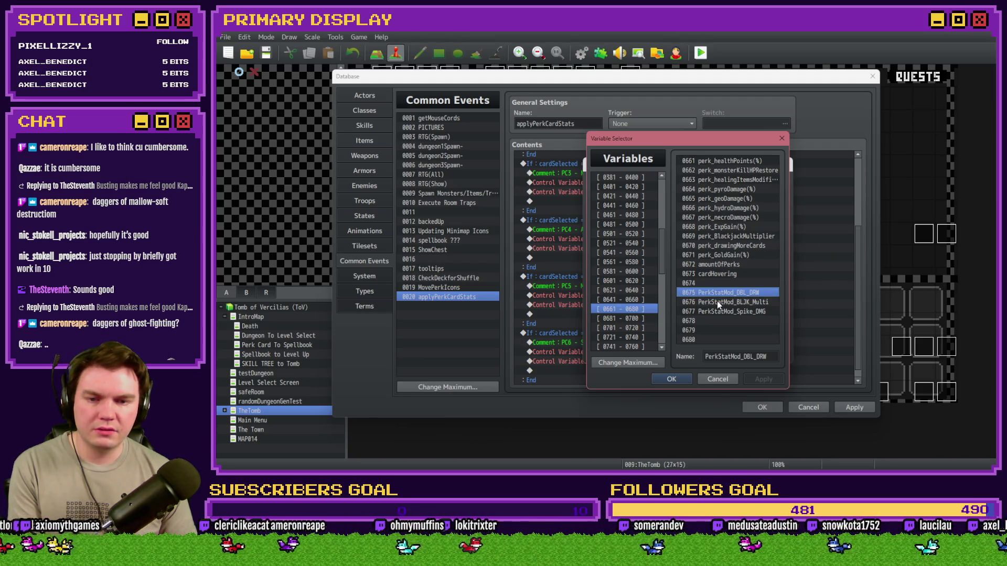
key(Delete)
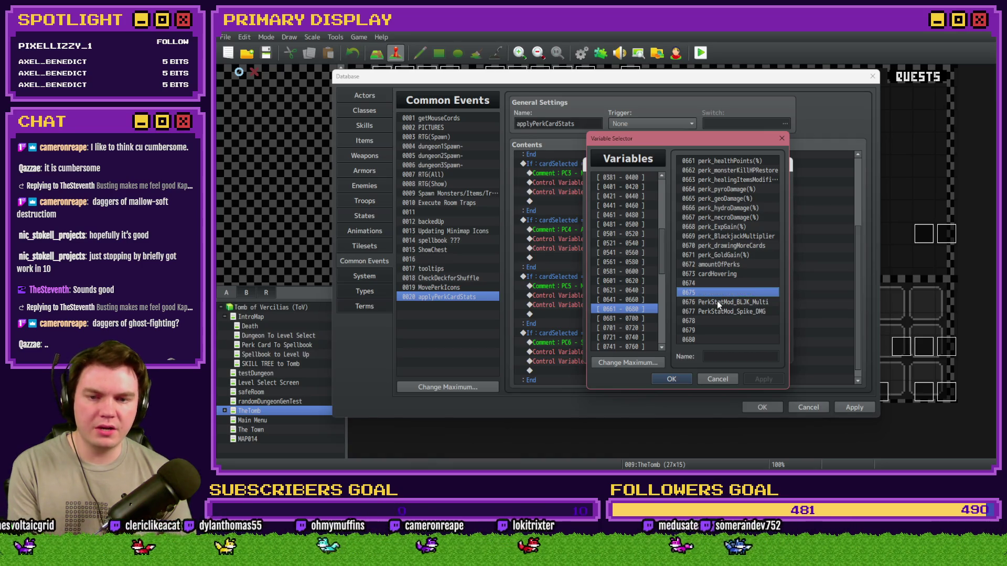
click(717, 301)
key(Delete)
click(720, 282)
key(Tab)
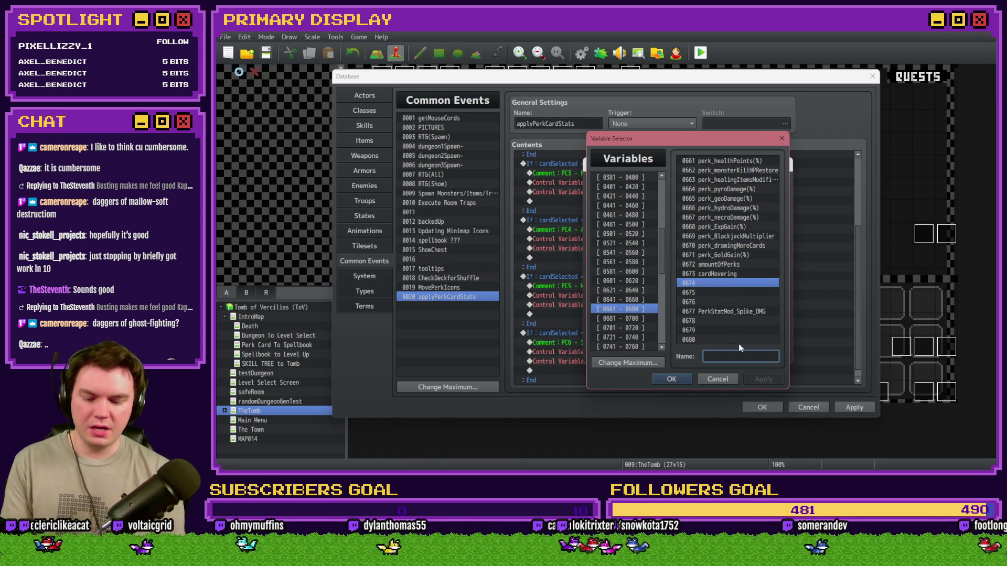
text(perk_)
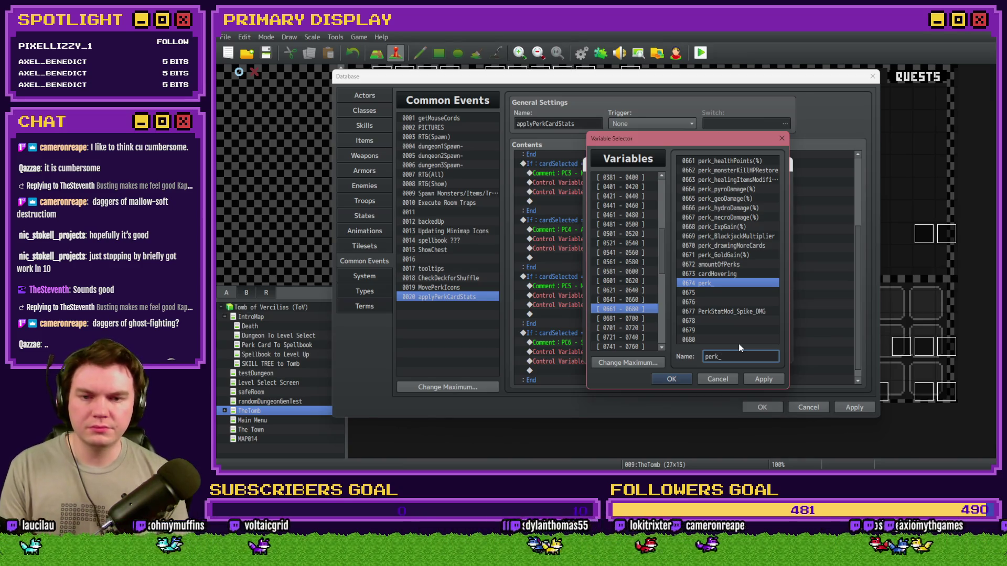
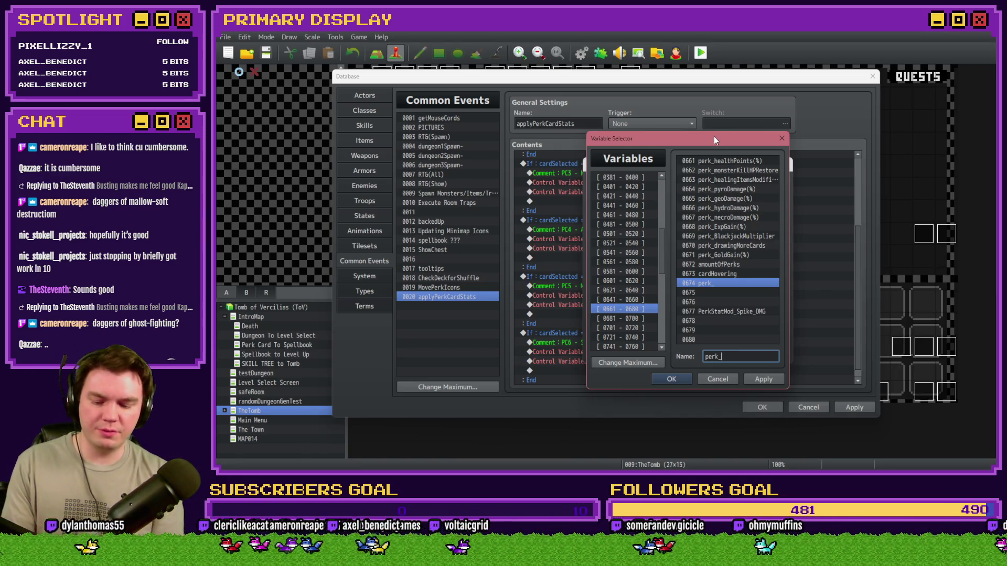
Step: Name variable 0674 perk_thornsDamage and add a Control Variables line adding 1 to it
text(thornsD)
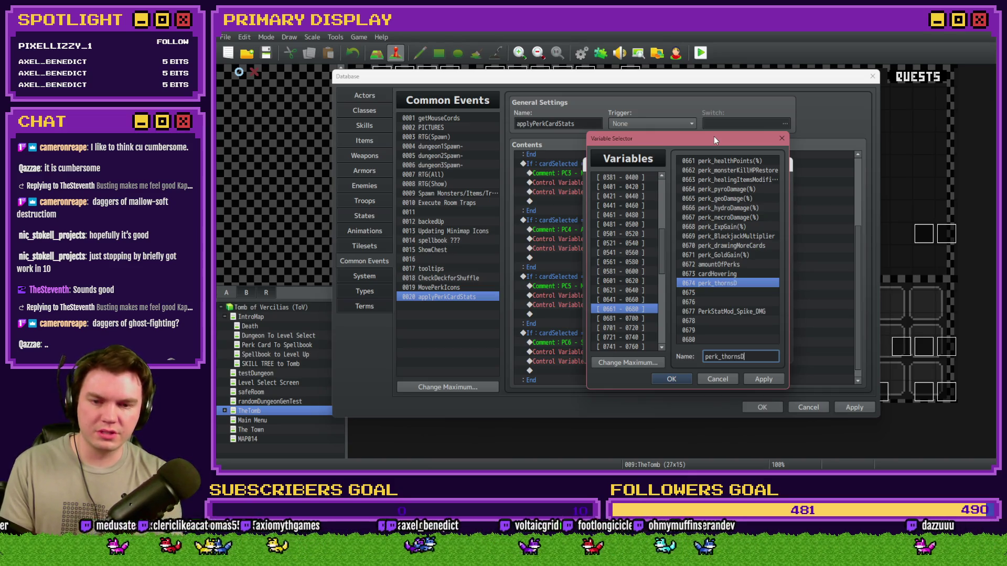
text(amage)
click(753, 283)
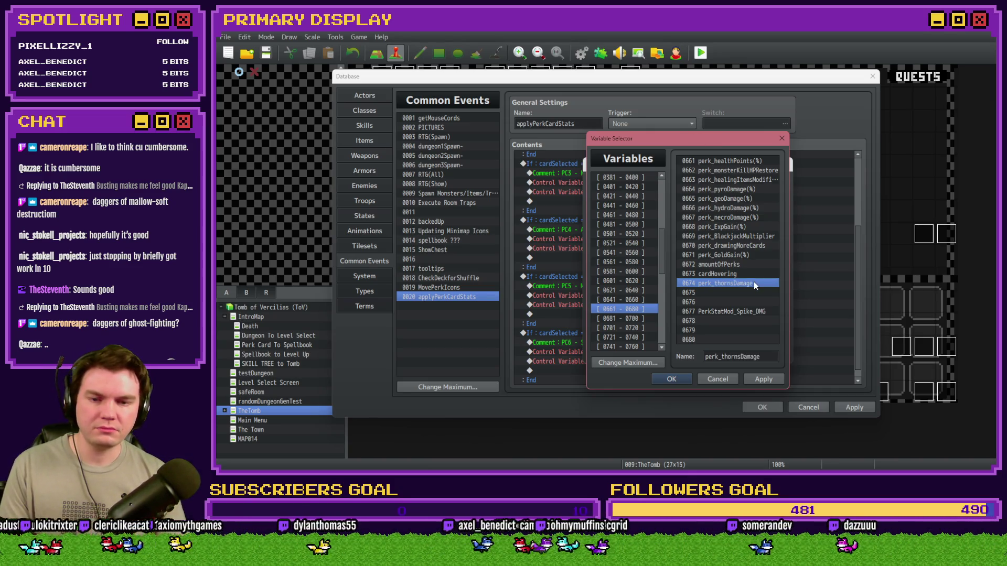
double_click(736, 284)
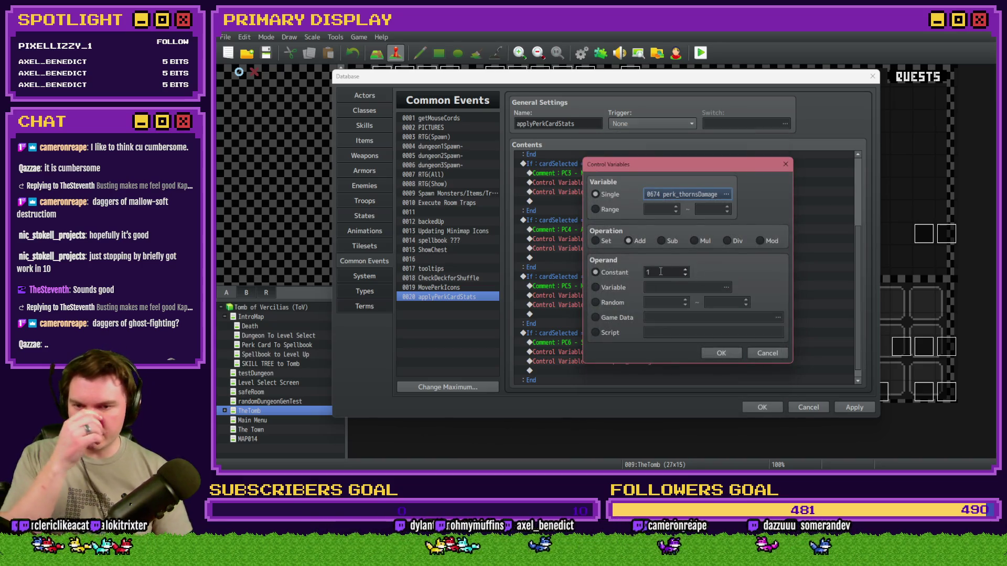
click(719, 354)
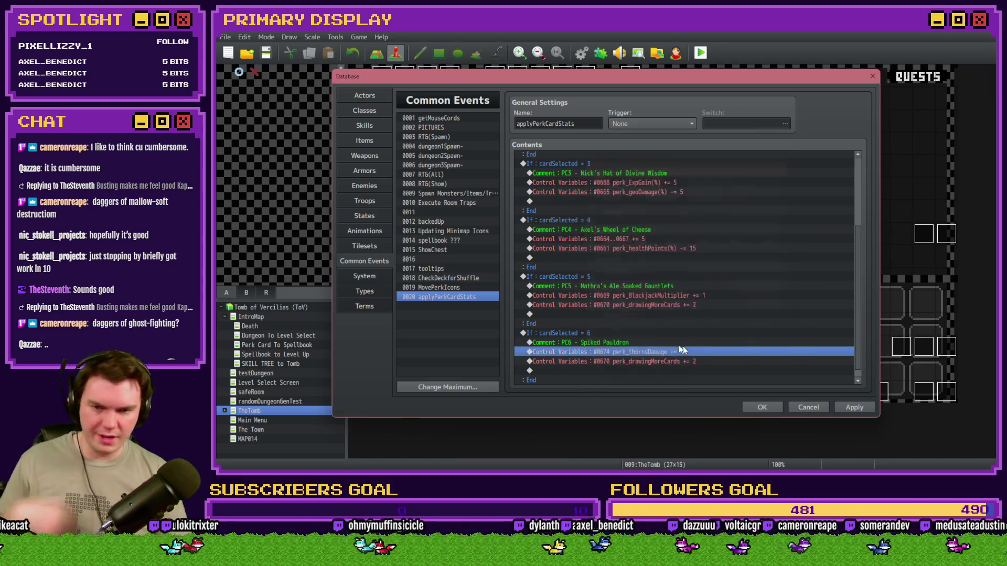
Step: Repoint the Spiked Pauldron += 2 line to variable 0675, named perk_
click(674, 362)
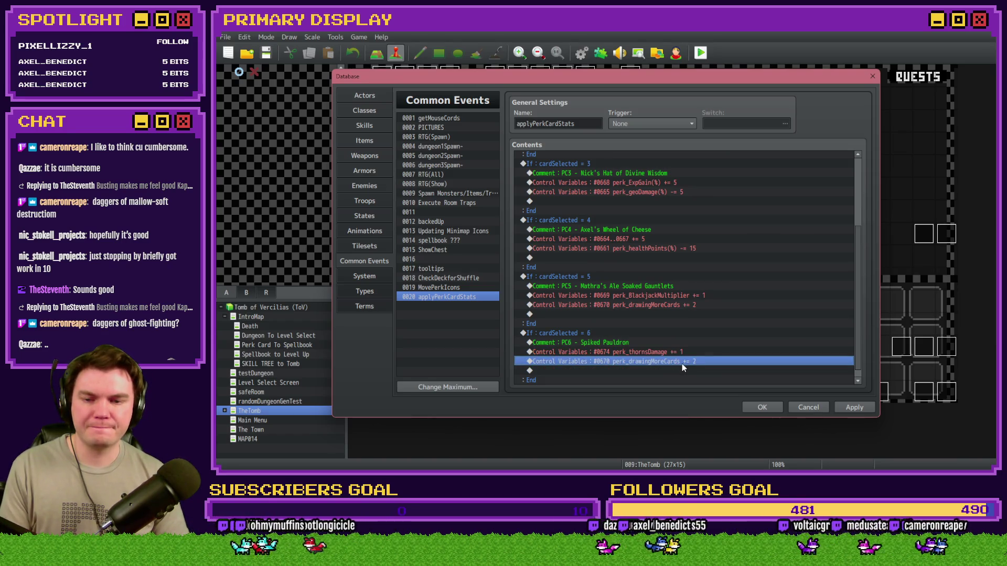
double_click(682, 363)
click(706, 200)
click(726, 293)
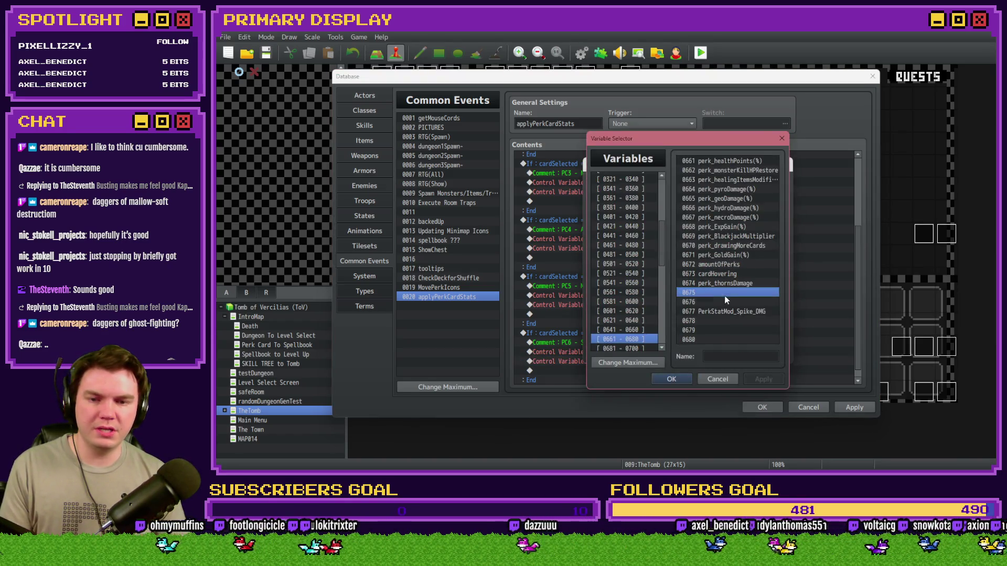
click(740, 357)
text(perk_)
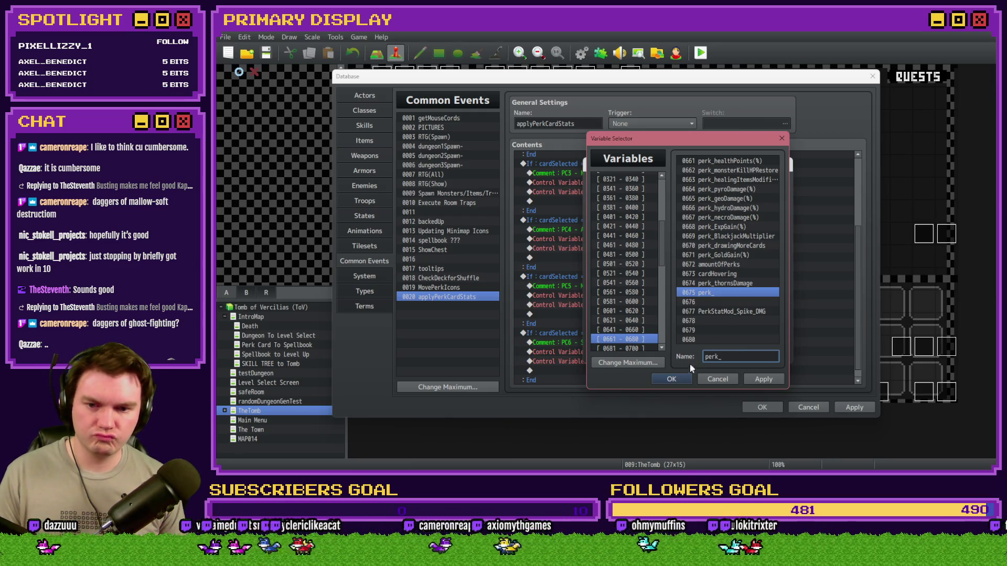
click(672, 379)
click(718, 351)
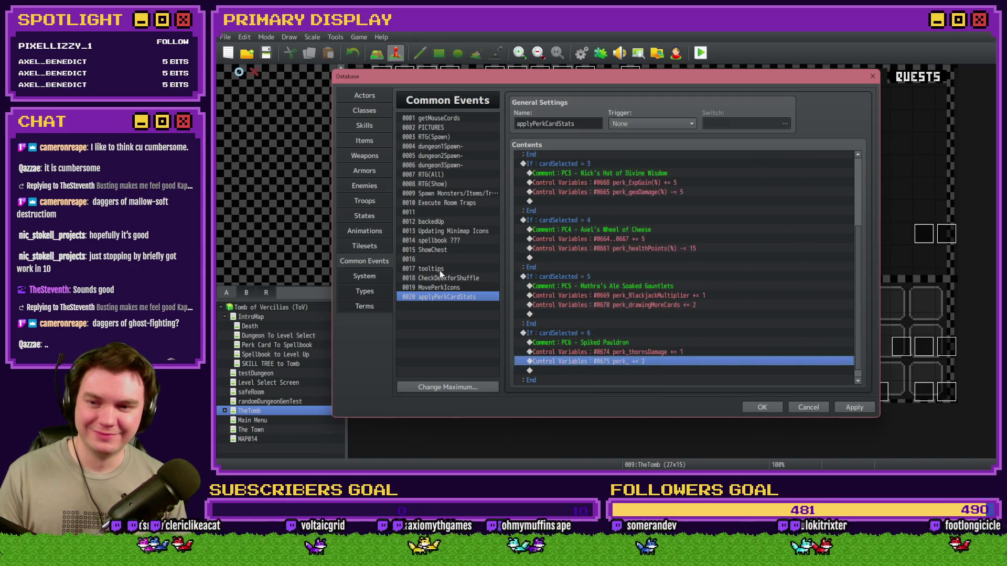
click(439, 269)
Step: Review the tooltips event's perk descriptions, then return to applyPerkCardStats
click(860, 372)
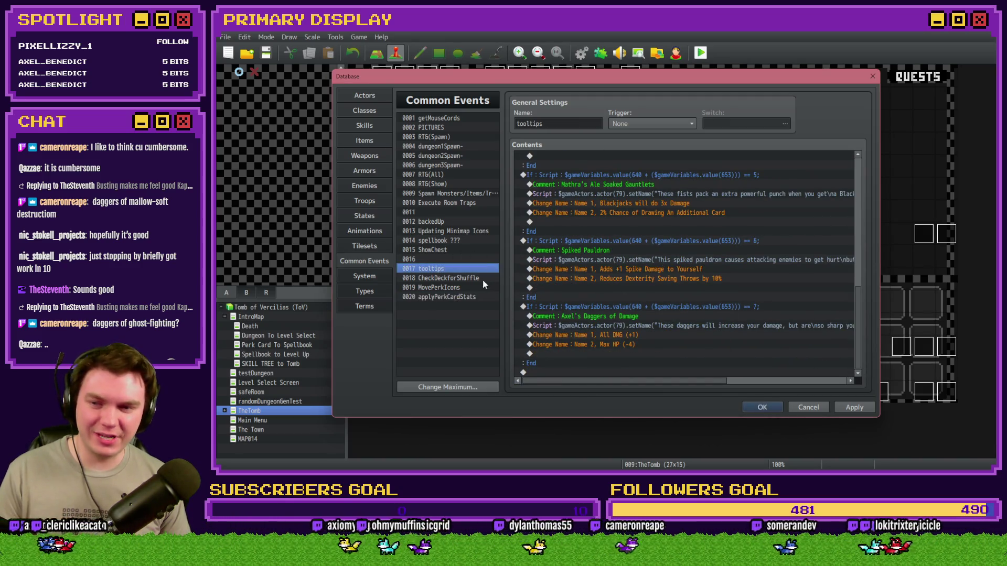
click(487, 297)
scroll(858, 183, down, 4)
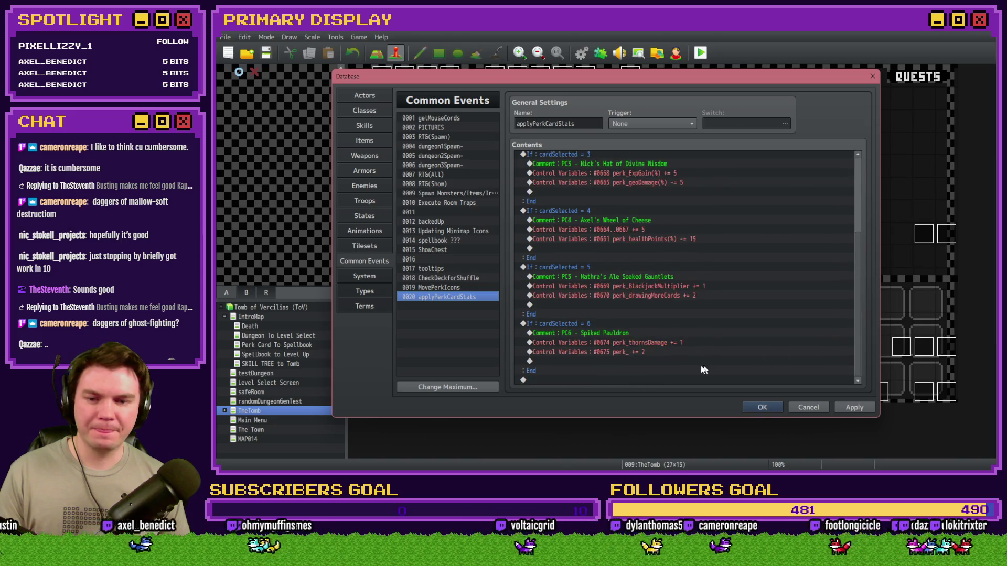
Step: Rename variable 0675 to perk_DexSavingThrow(%) from the perk_ line's Variable Selector
double_click(678, 342)
click(698, 194)
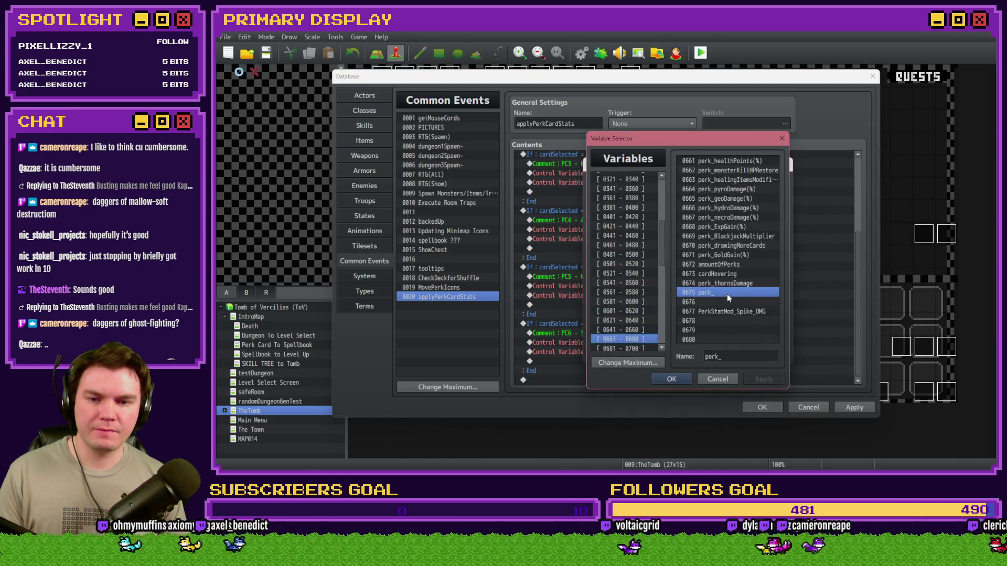
click(744, 358)
text(DEX)
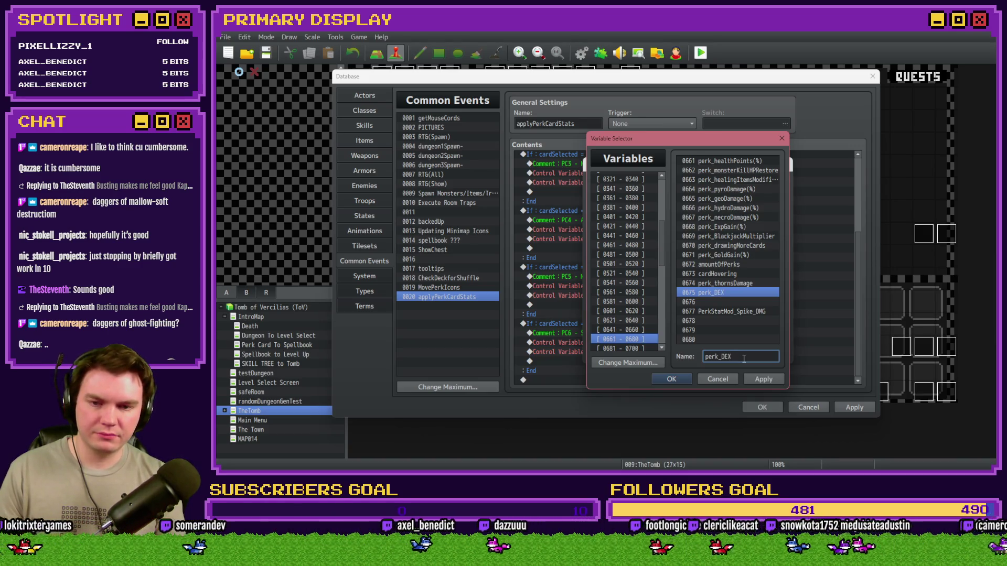
text(SavingThrow)
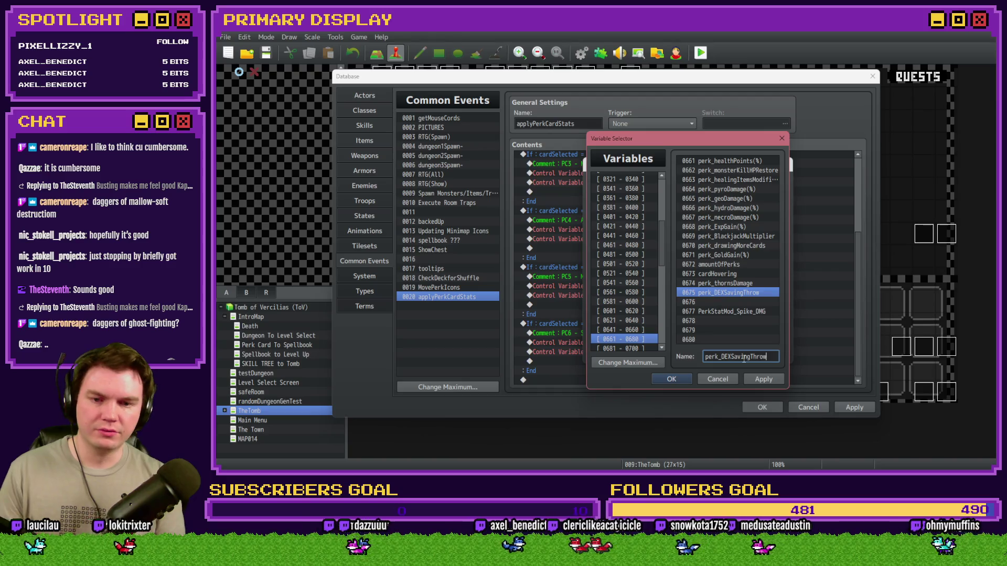
click(731, 356)
key(BackSpace)
key(BackSpace)
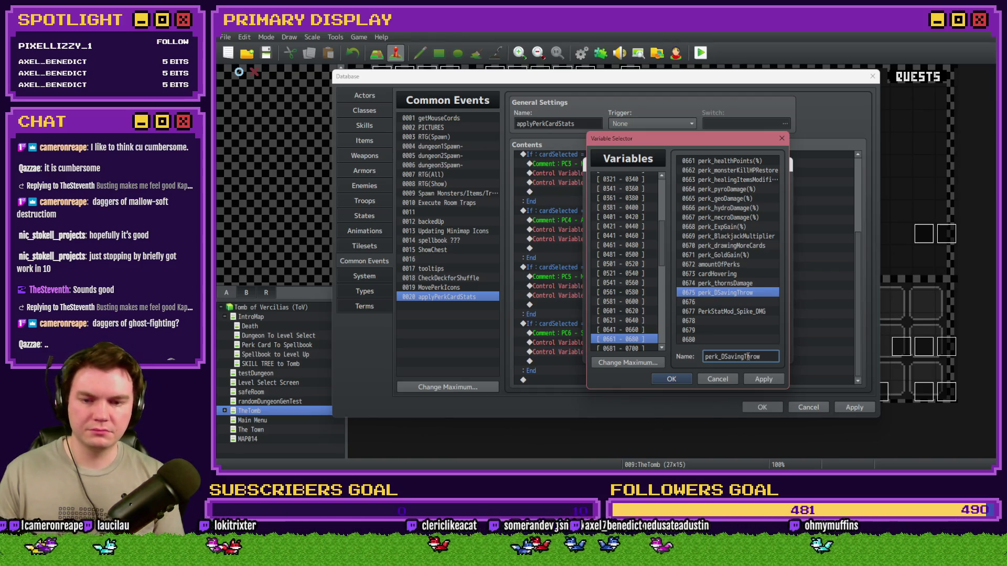
text(ex)
text(())
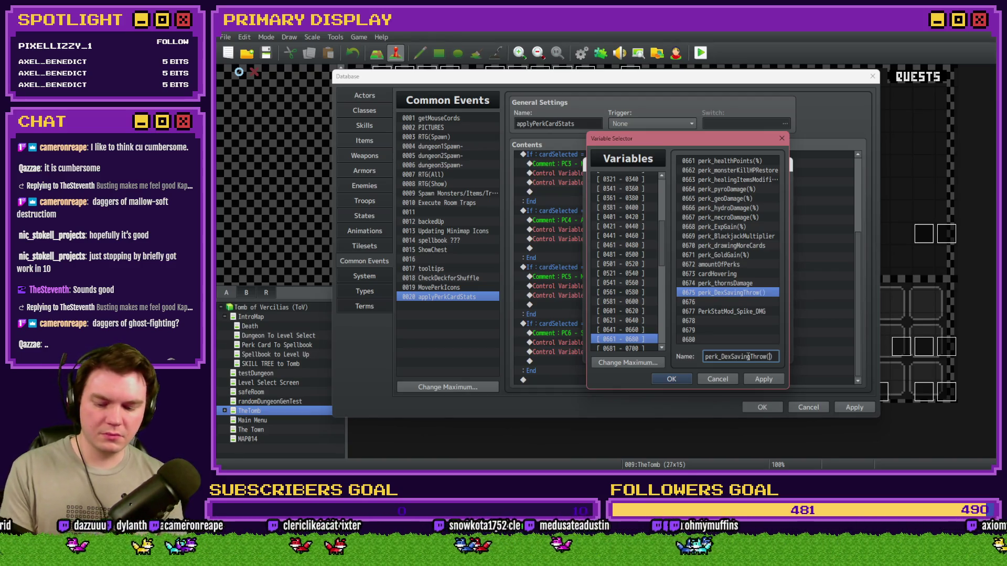
text(%)
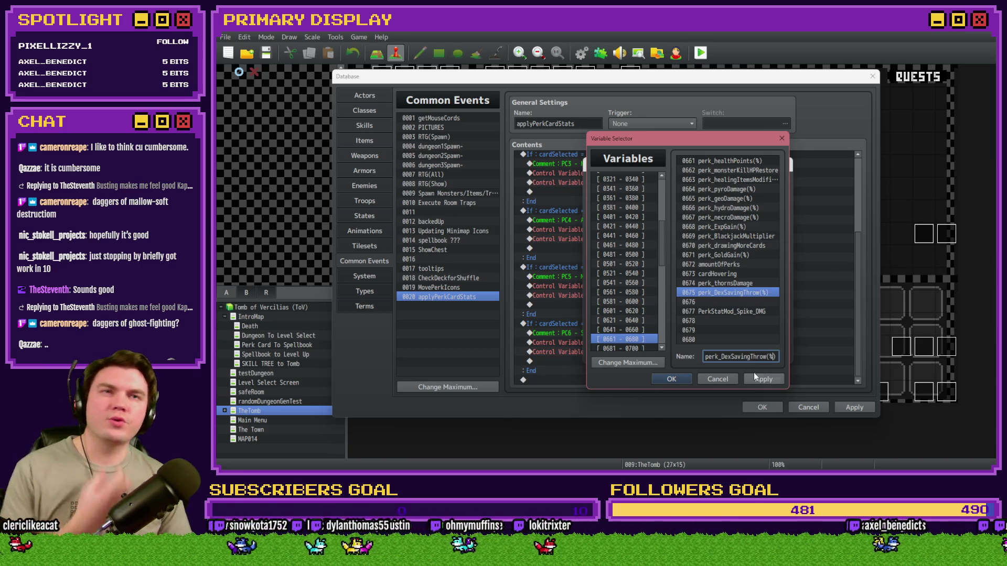
Step: Begin appending (%) to variable 0674's name perk_thornsDamage
click(724, 283)
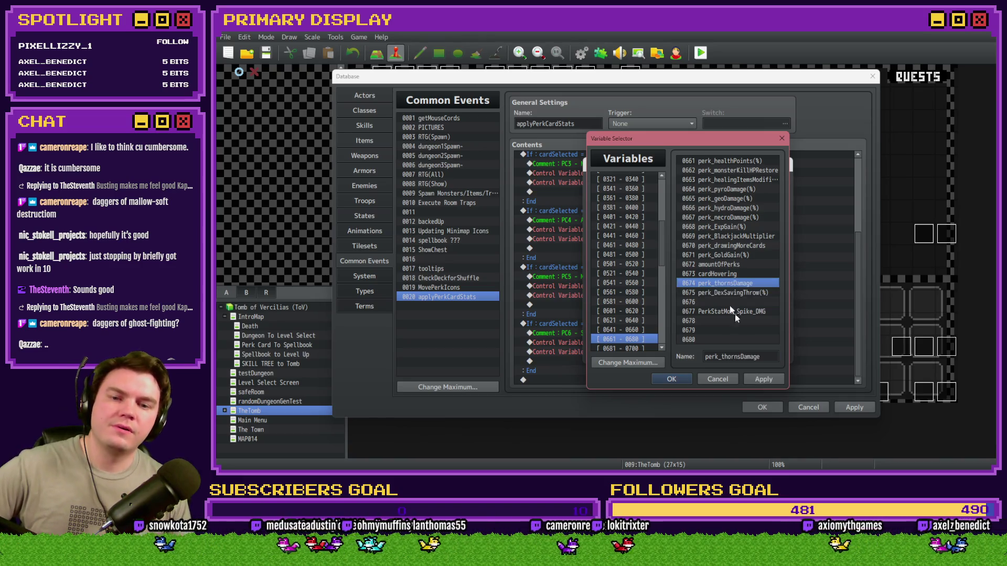
click(750, 355)
text(())
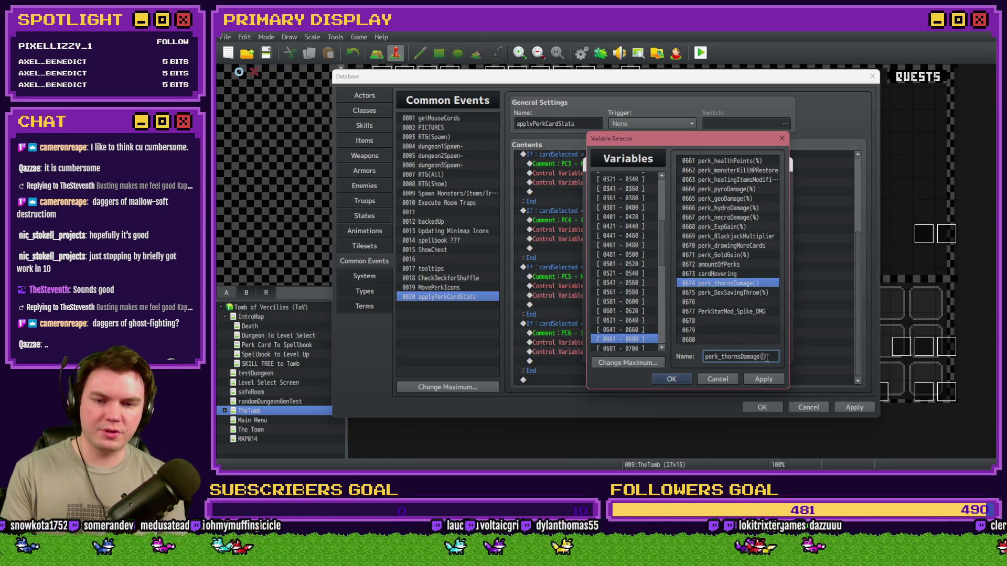
text(%)
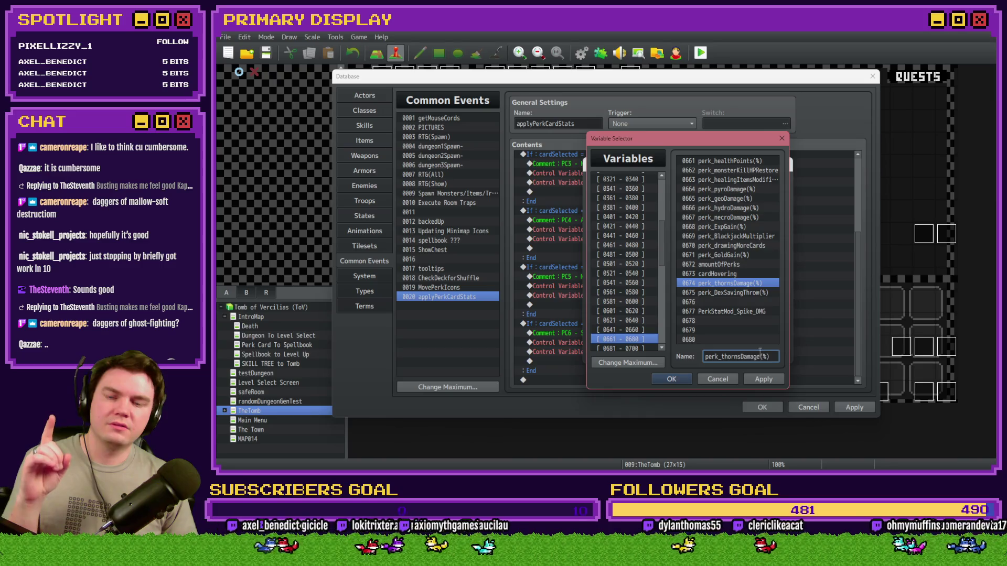
Step: Accept variable 0674 perk_thornsDamage(%) for the Spiked Pauldron line and confirm it
click(681, 377)
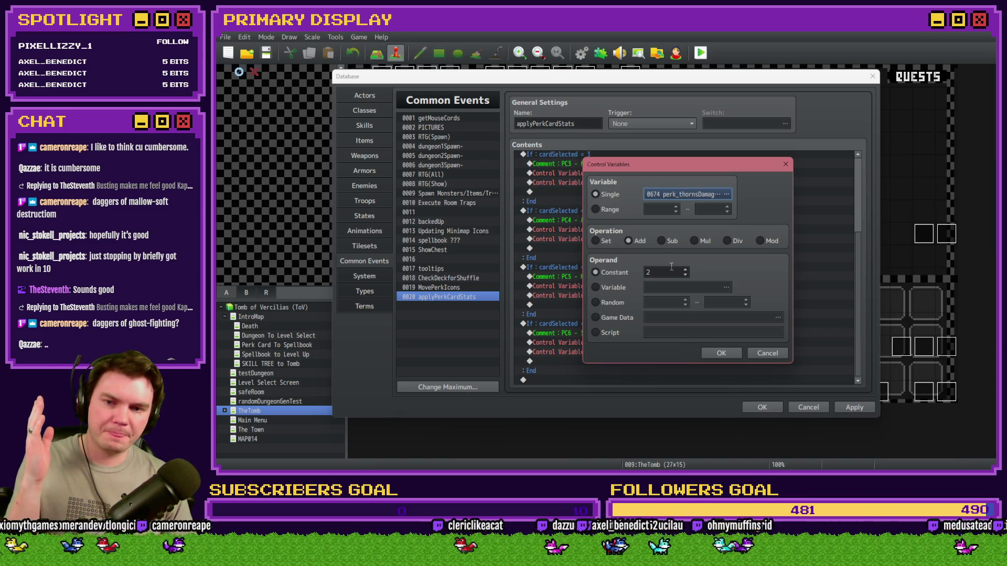
click(709, 352)
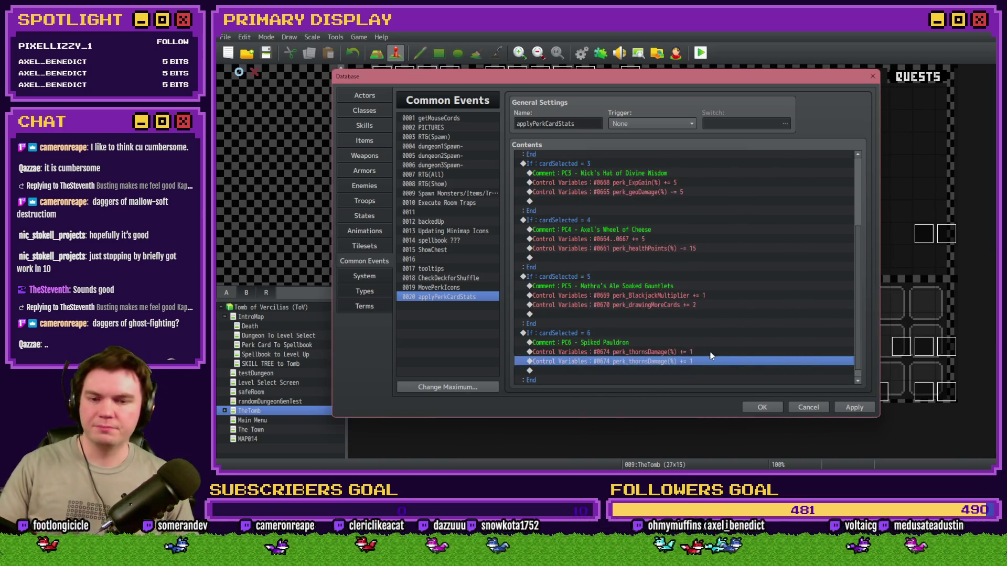
click(845, 407)
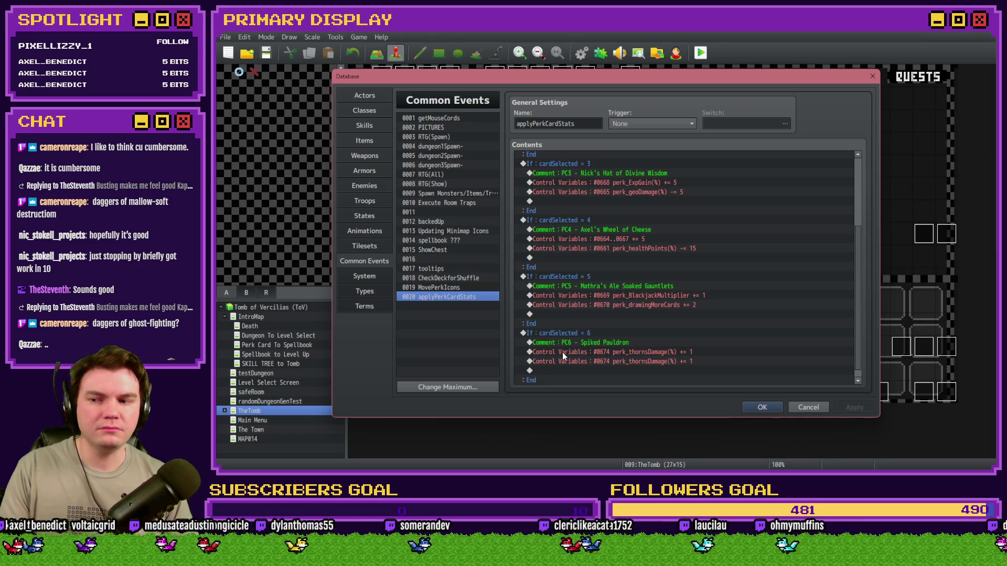
click(627, 352)
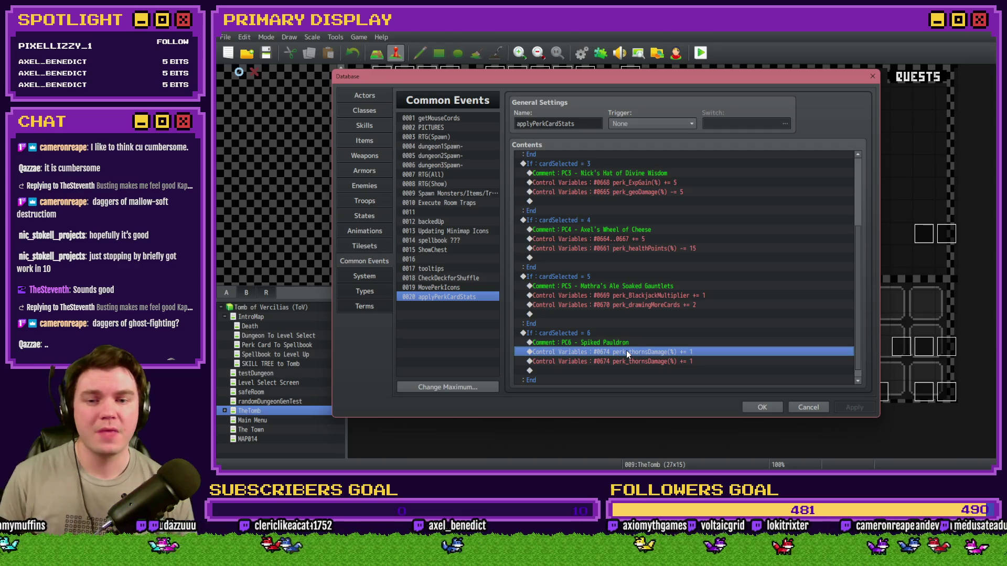
Step: Set the Spiked Pauldron thorns line to add 2 to perk_thornsDamage(%)
double_click(626, 350)
scroll(674, 272, up, 1)
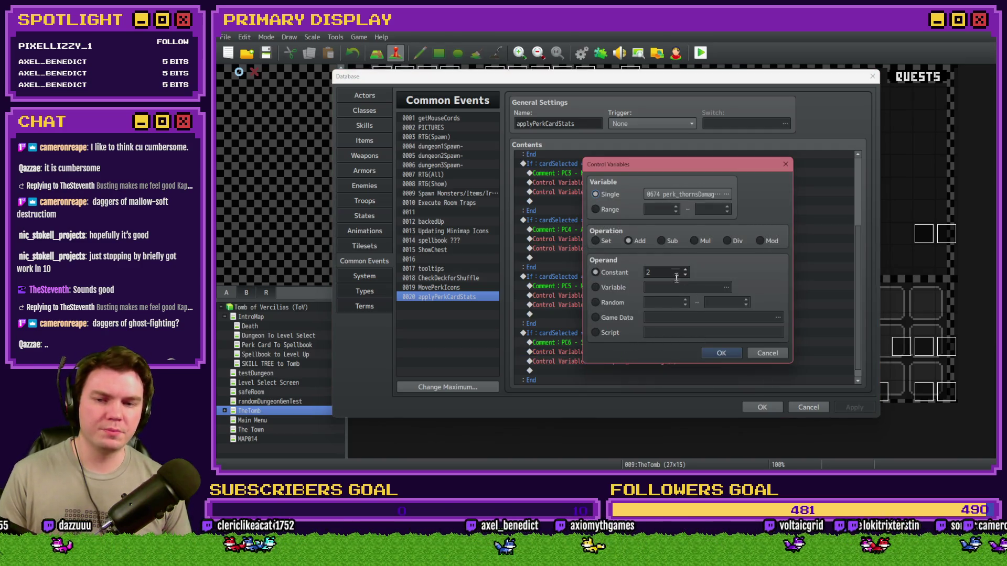
click(722, 354)
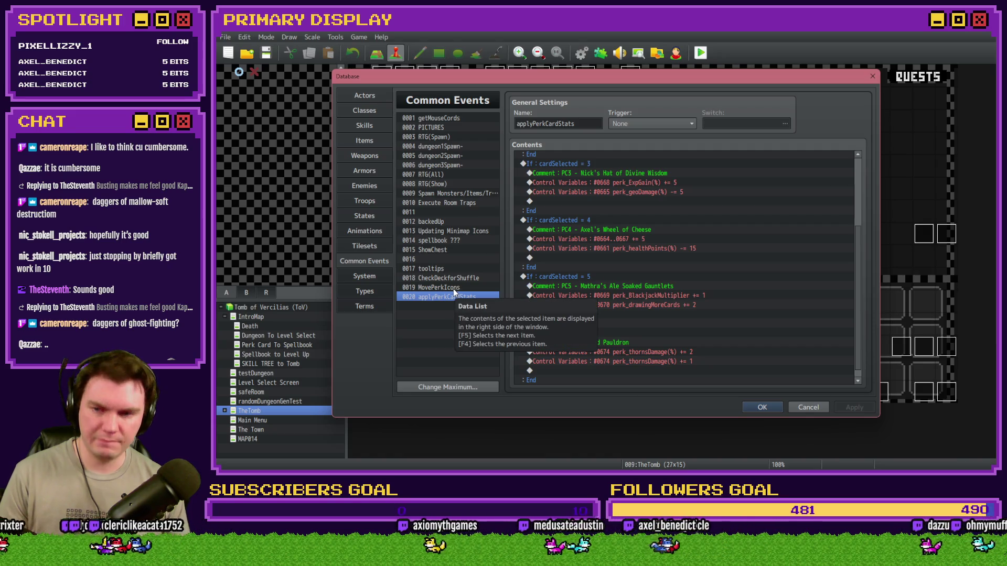
Step: Change the Spiked Pauldron tooltip to 'Adds 2% Spike Damage to Yourself' and apply
click(435, 268)
scroll(698, 267, down, 3)
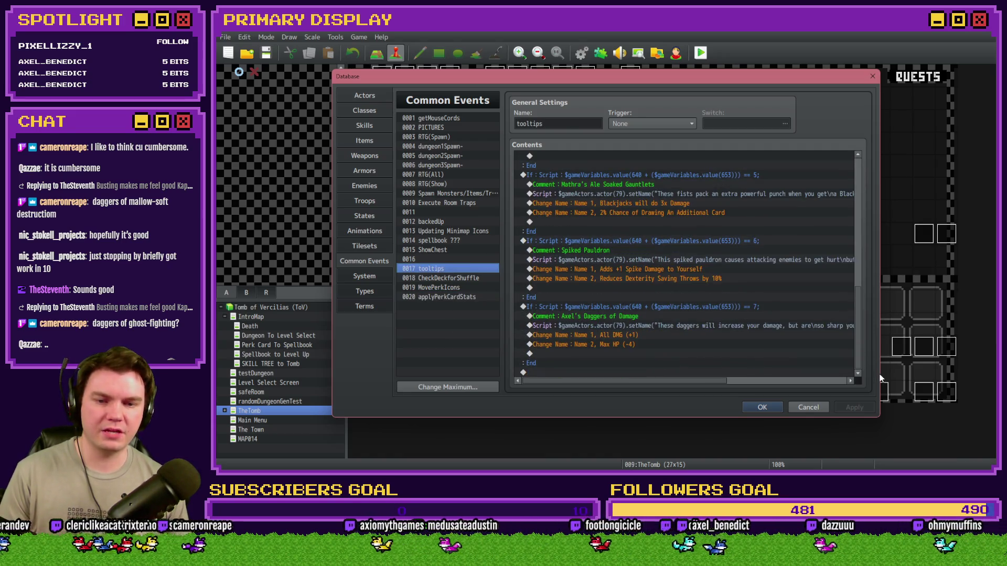
click(708, 272)
double_click(708, 272)
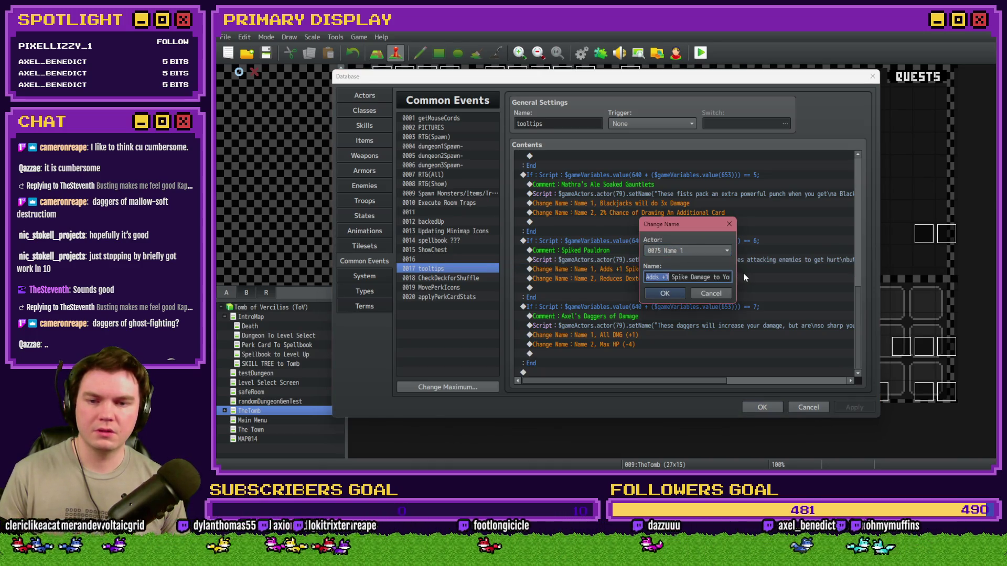
key(Right)
key(BackSpace)
key(BackSpace)
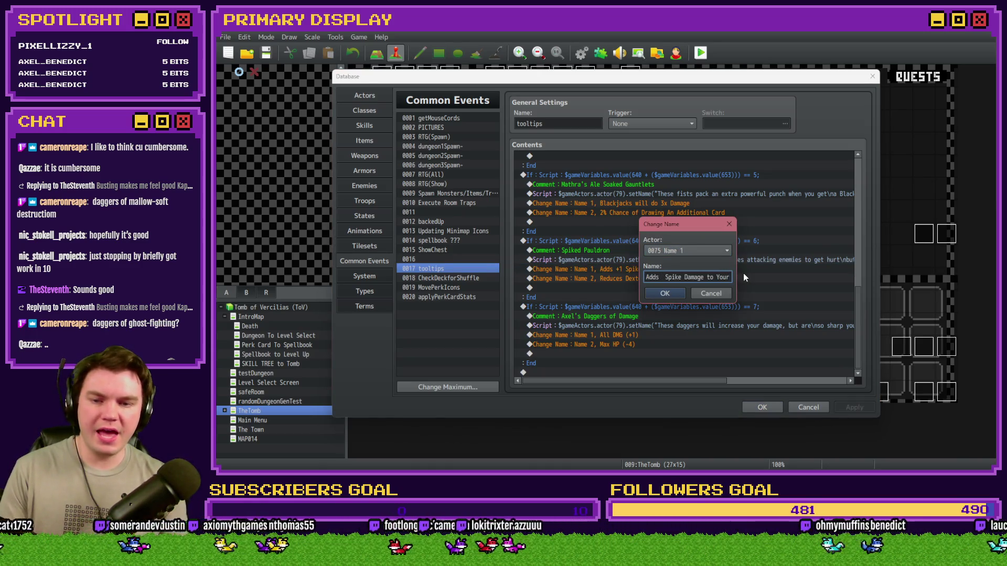
text(2%)
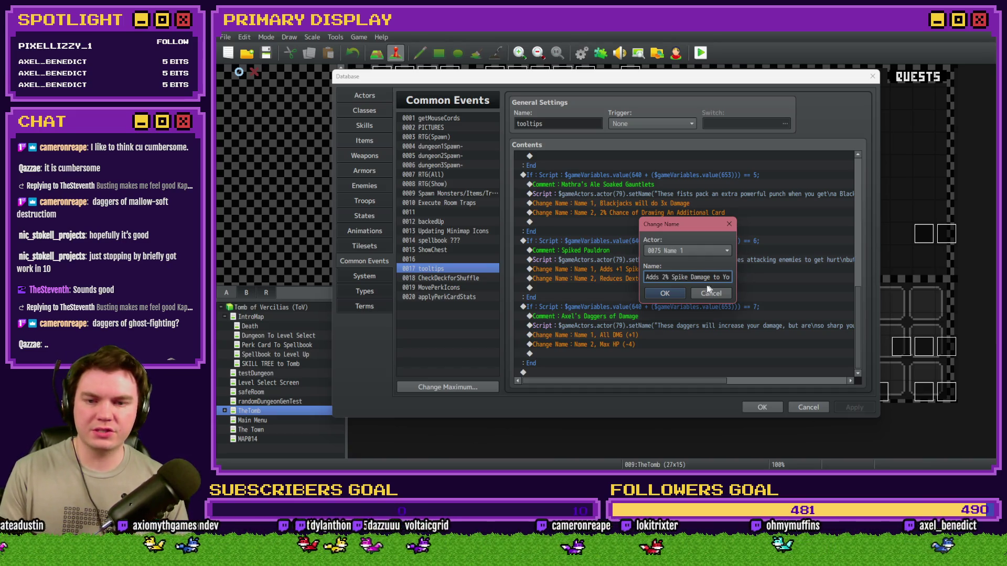
mouse_move(712, 277)
mouse_down()
mouse_move(741, 275)
mouse_move(647, 277)
mouse_up()
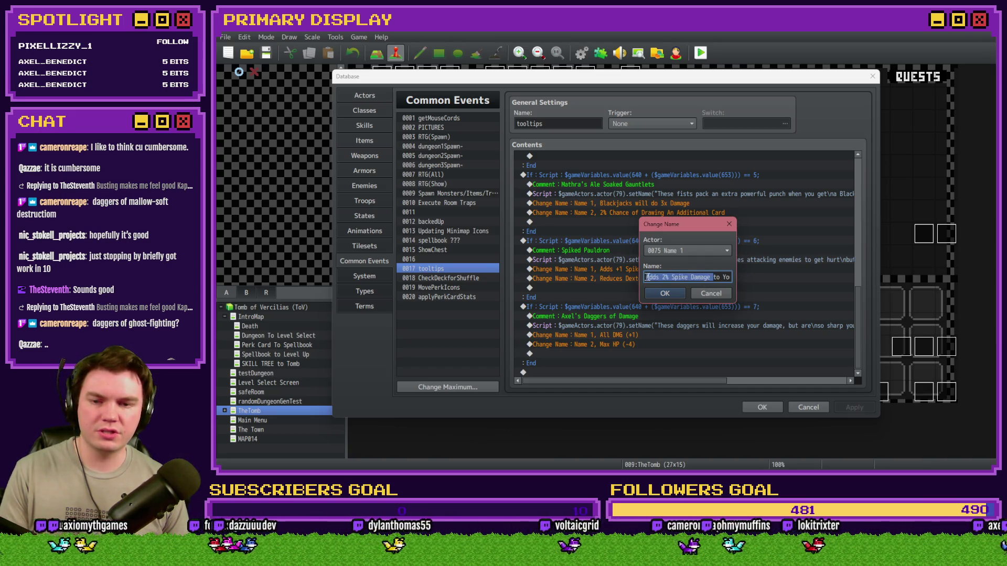
click(667, 293)
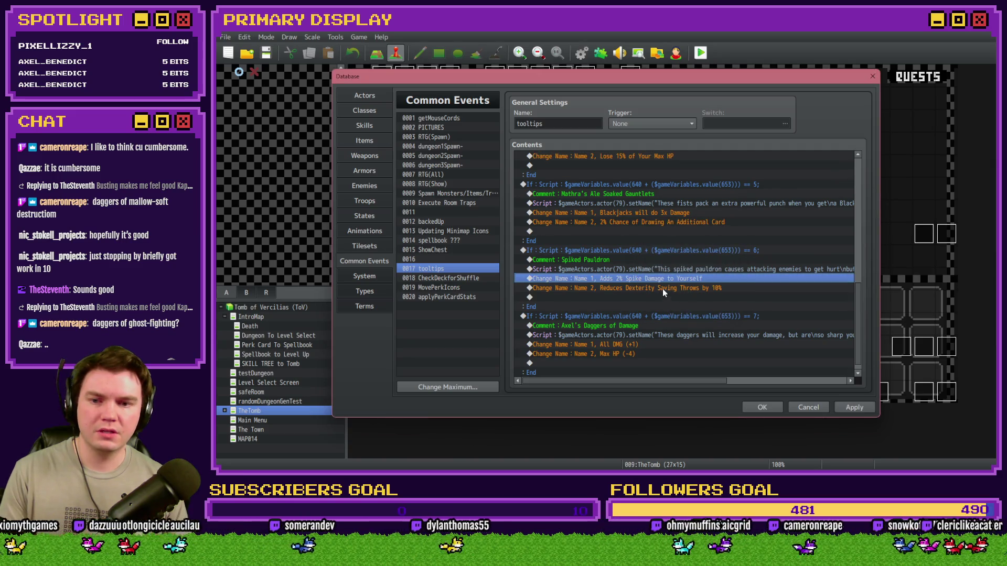
click(662, 288)
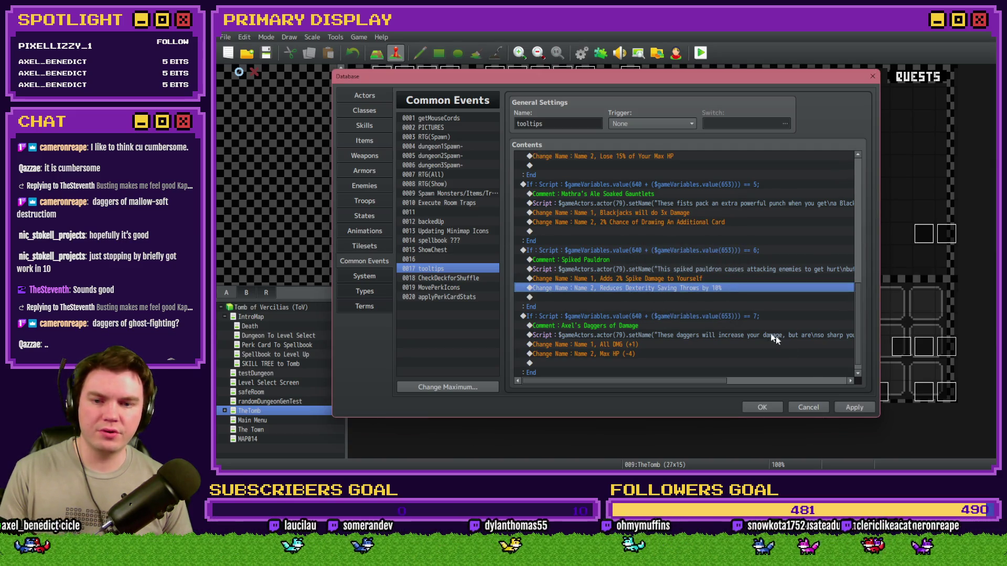
click(854, 407)
Step: Add a Control Variables line subtracting 10 in the Spiked Pauldron block
click(455, 297)
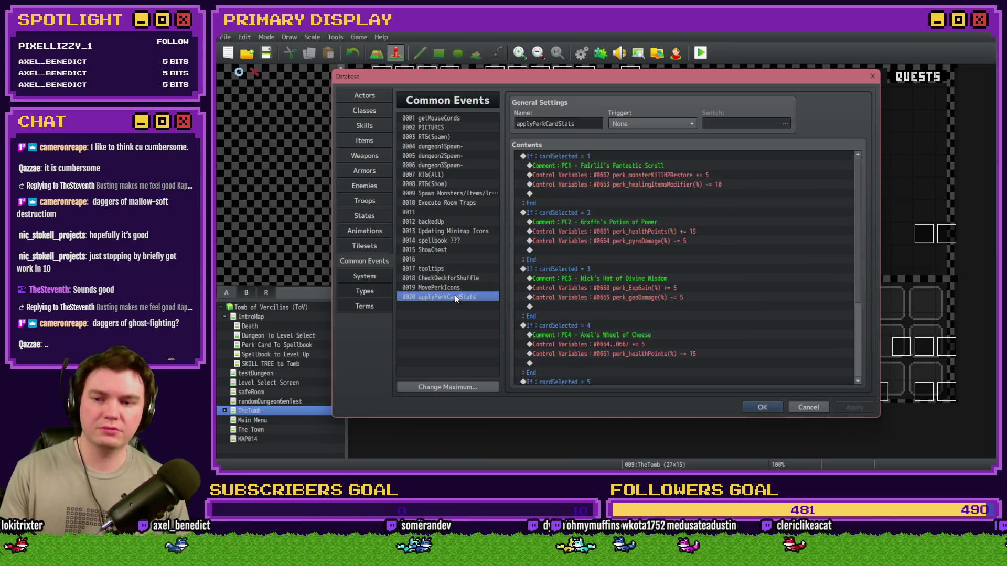
scroll(676, 348, down, 4)
click(682, 361)
double_click(684, 353)
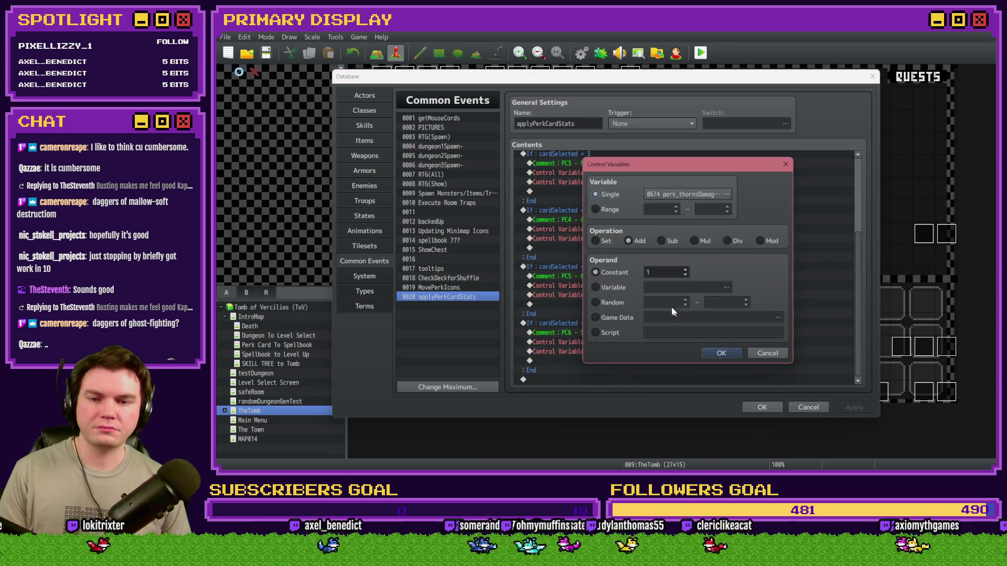
double_click(676, 272)
text(10)
click(660, 241)
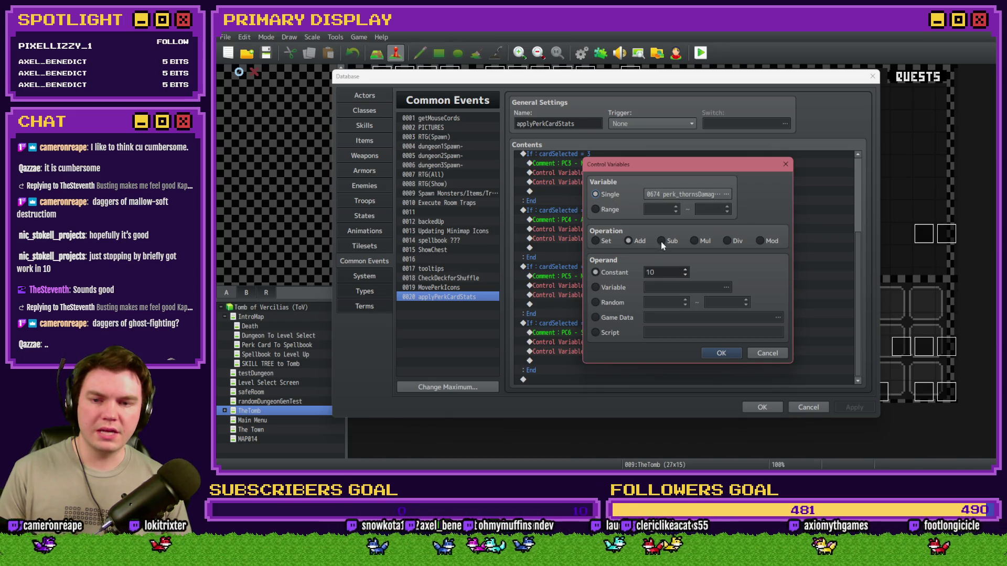
click(722, 353)
Step: Keep thorns damage at +2, retarget the −10 line to perk_DexSavingThrow(%), and close the Database
double_click(685, 351)
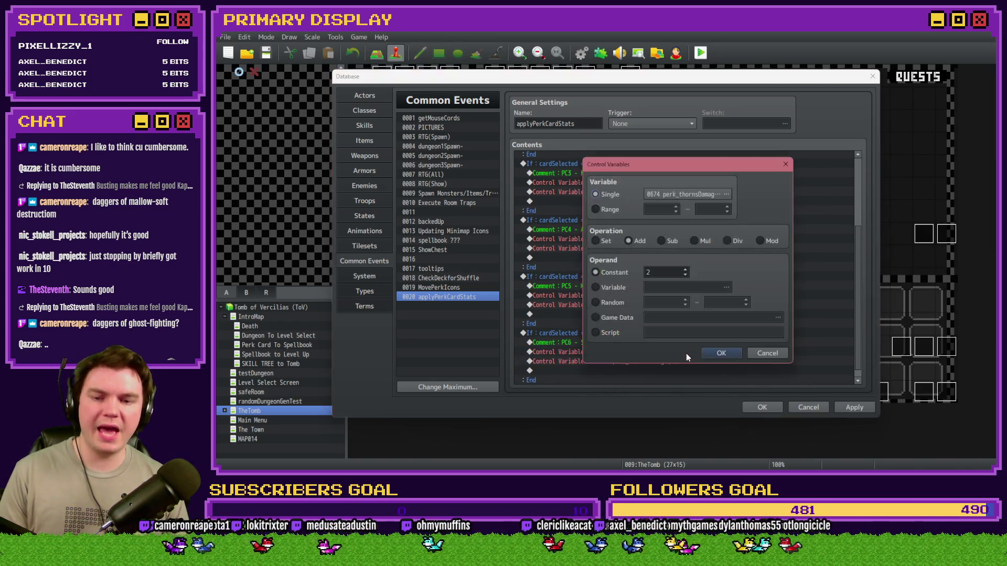
click(717, 353)
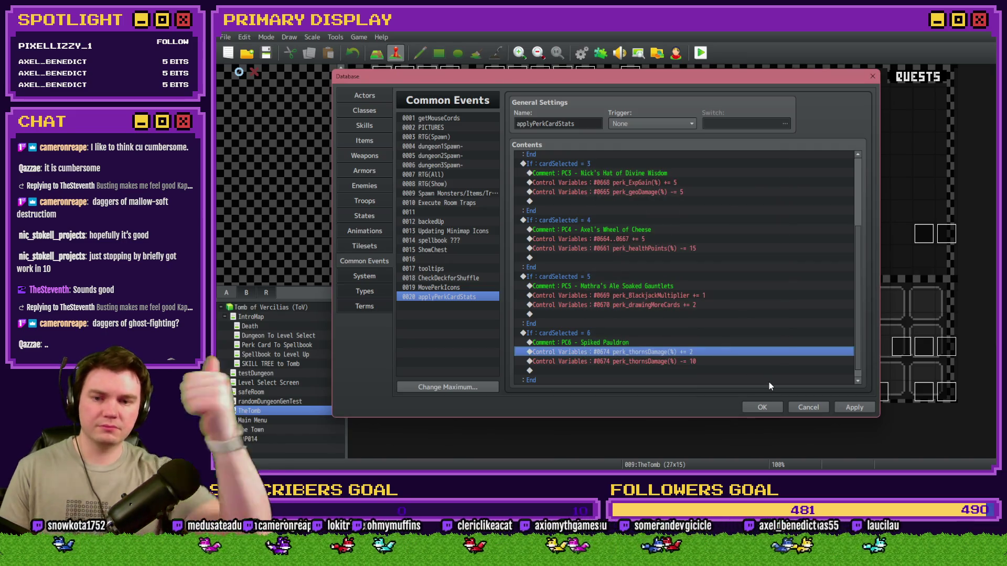
double_click(691, 362)
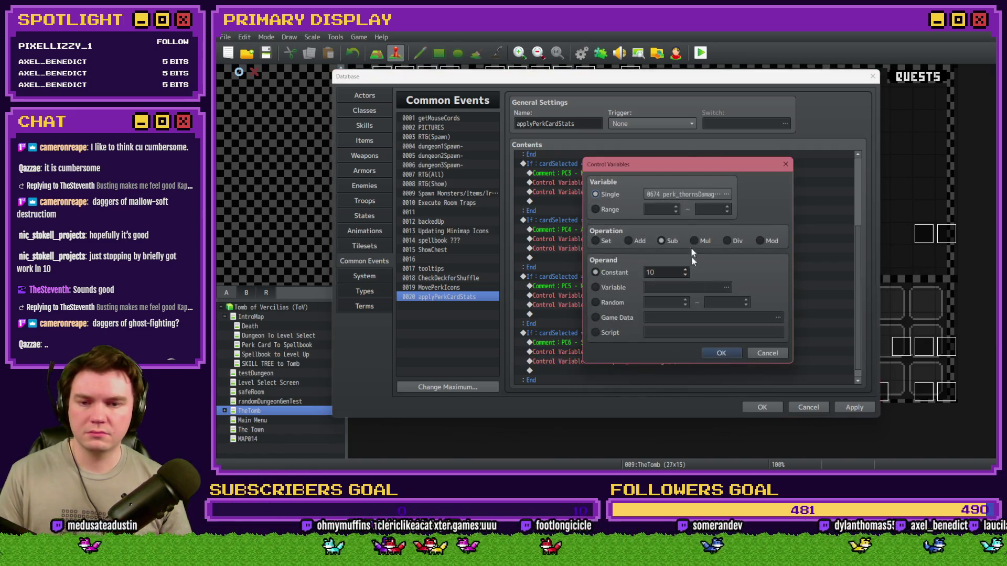
click(684, 198)
double_click(749, 294)
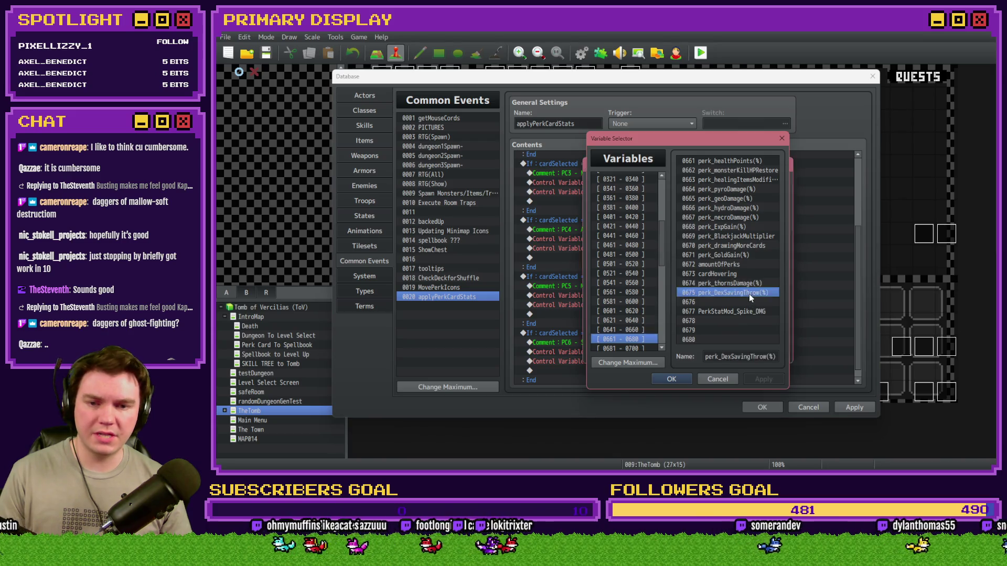
click(719, 353)
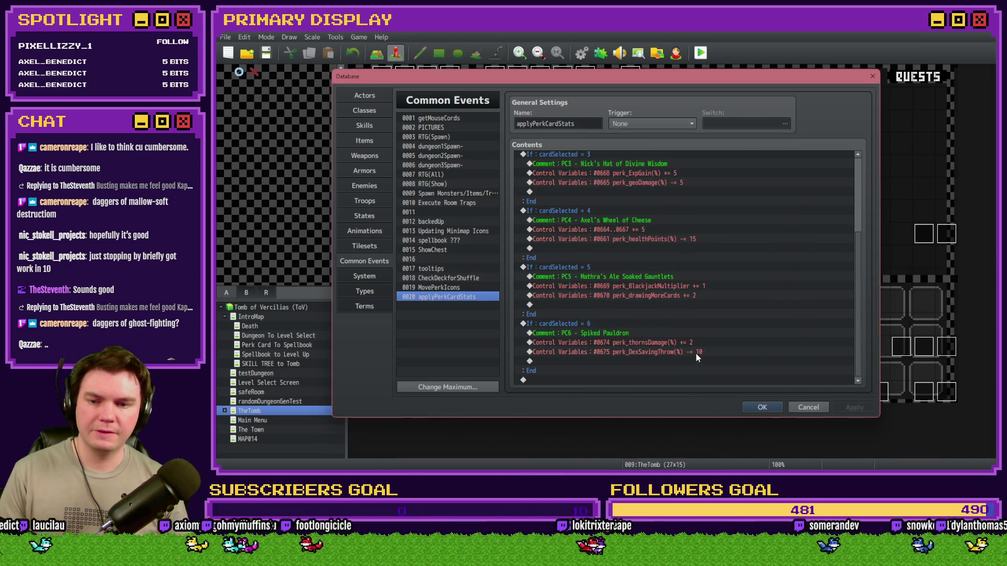
click(763, 408)
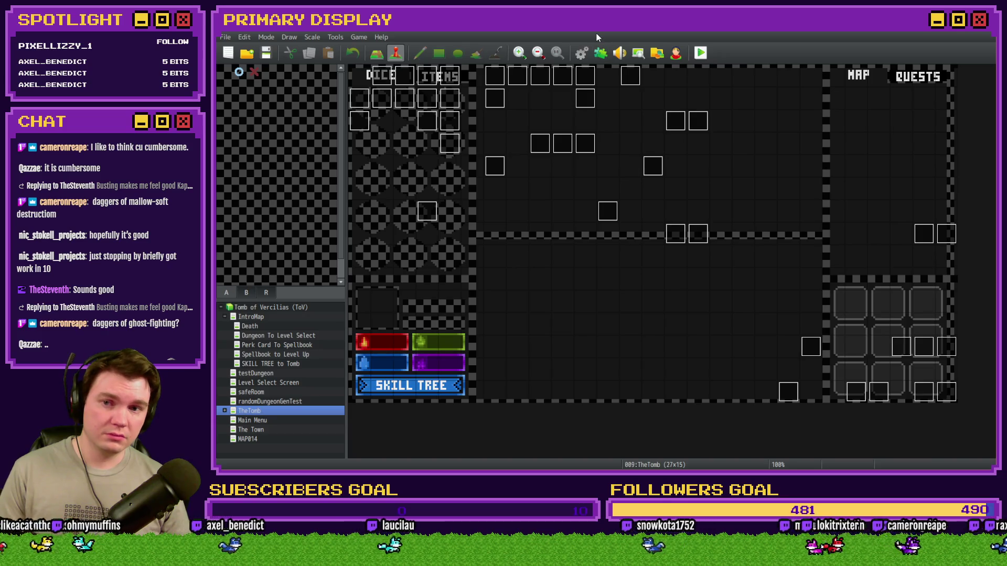
Step: Open the Draw And Attack event and browse its dice-roll, Draw Cards and monster-bust pages
double_click(914, 378)
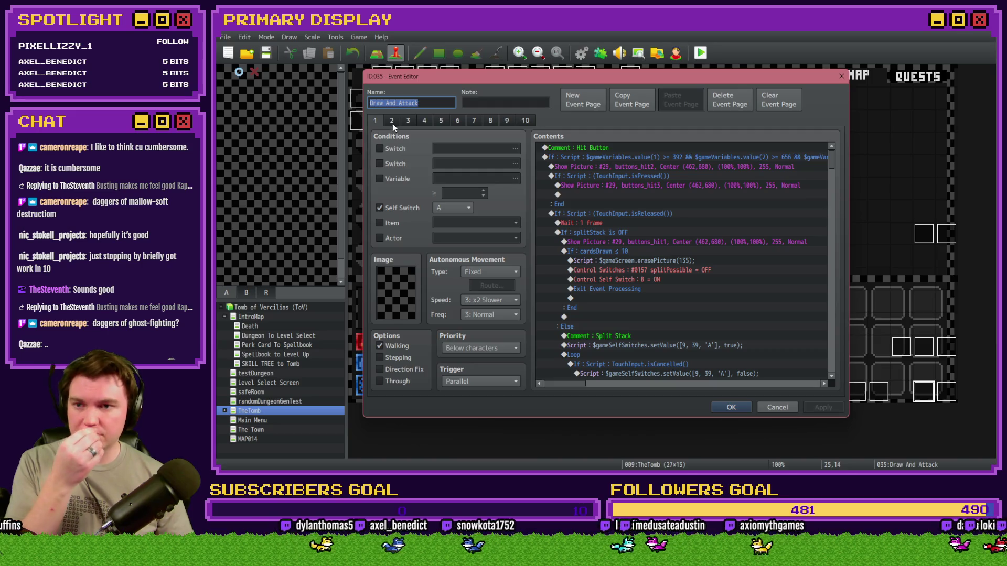
click(490, 117)
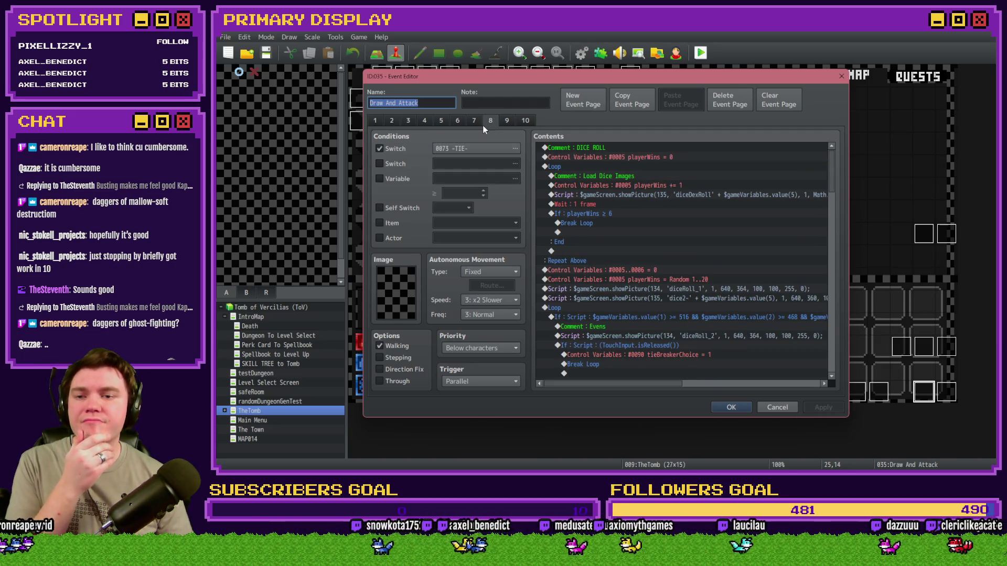
click(477, 118)
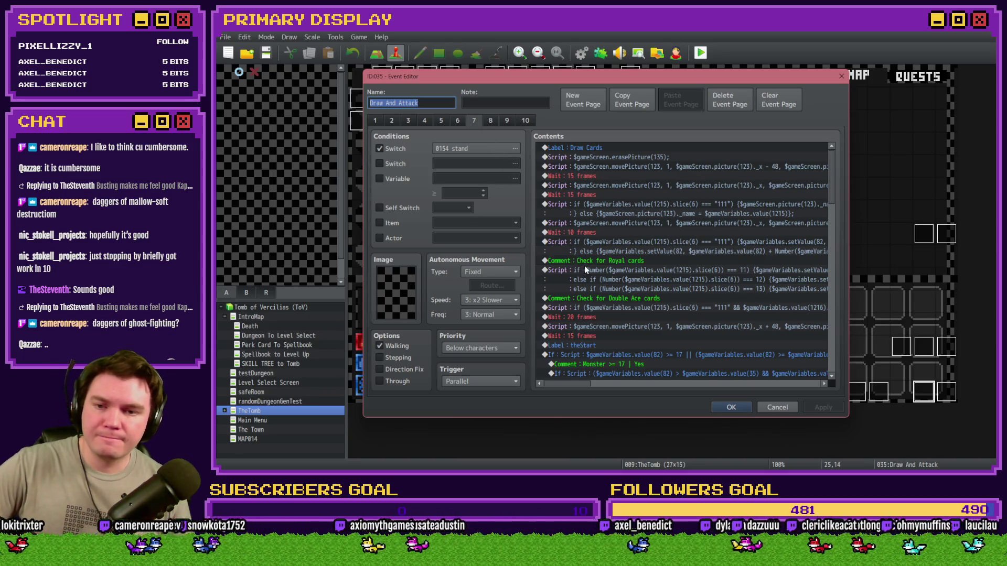
scroll(607, 284, down, 4)
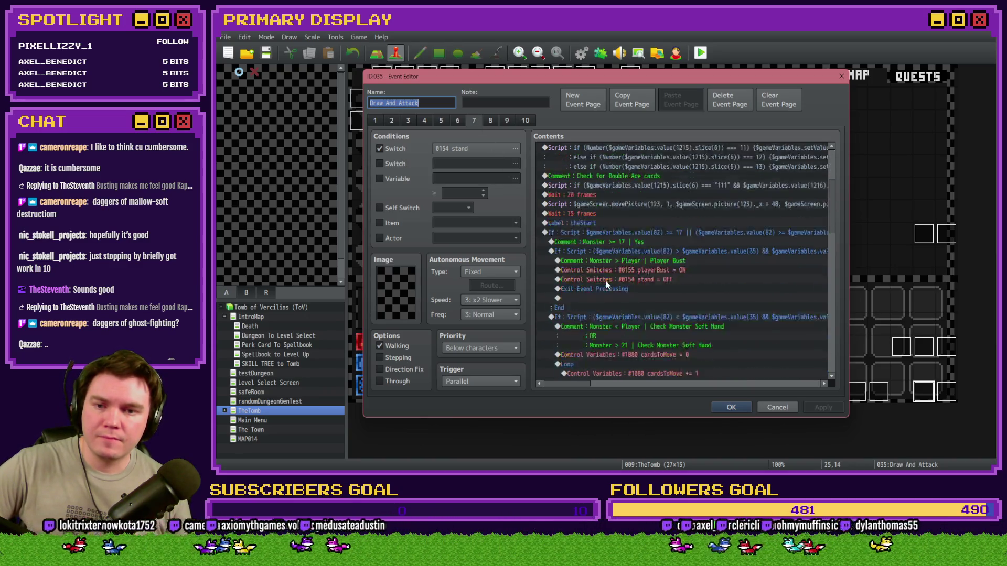
click(491, 120)
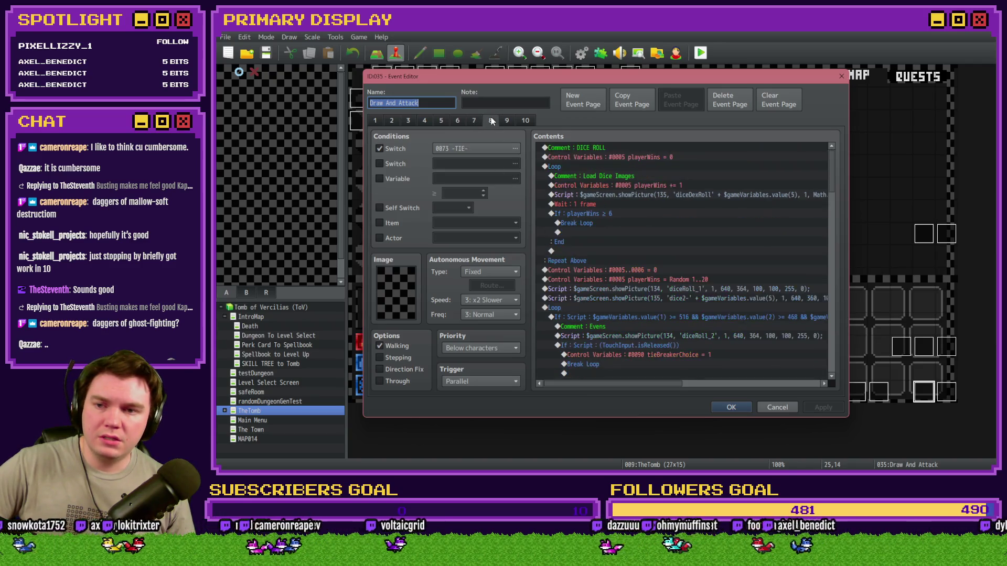
click(457, 121)
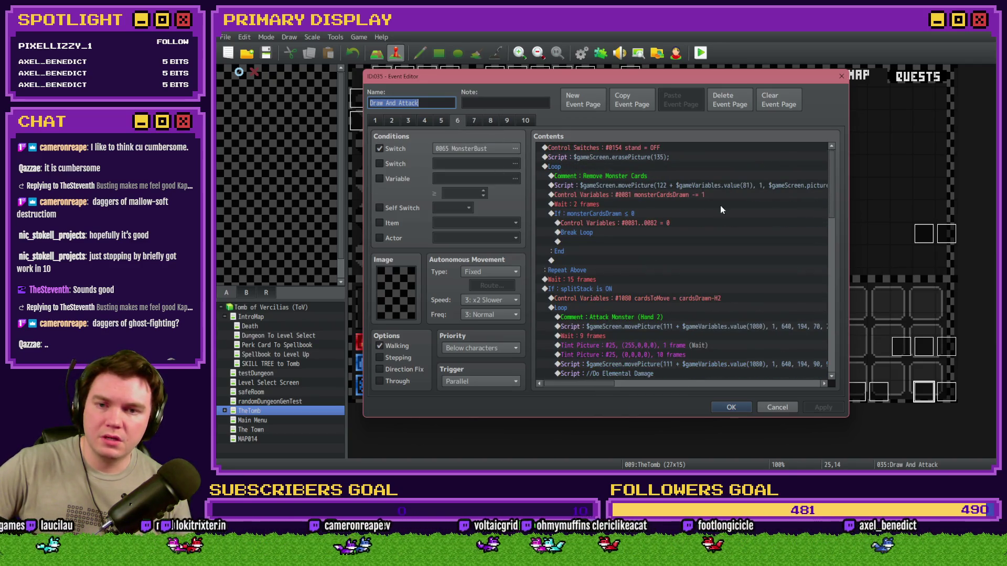
scroll(830, 179, down, 3)
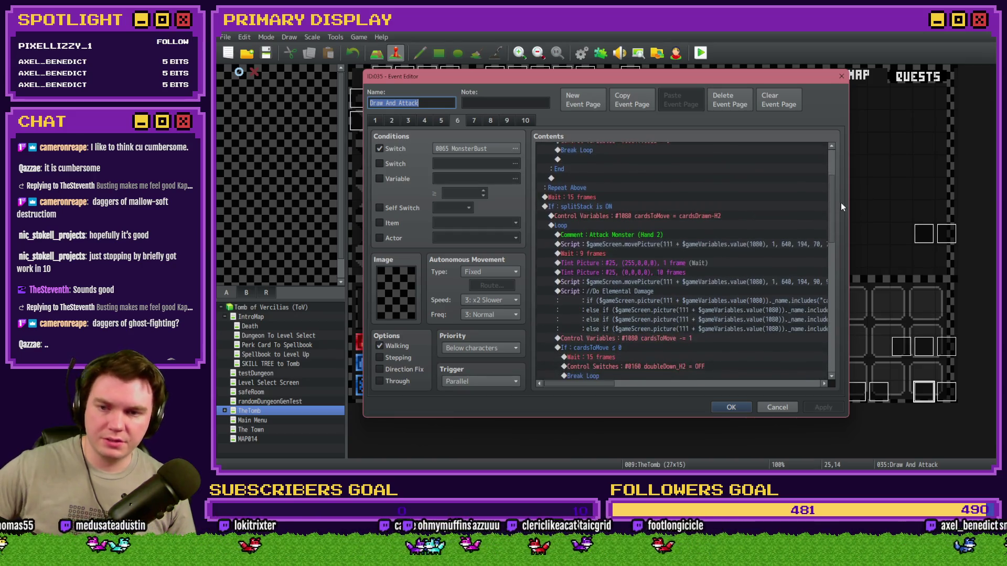
mouse_move(841, 202)
mouse_down()
mouse_move(839, 273)
mouse_move(866, 334)
mouse_move(855, 362)
mouse_move(543, 118)
mouse_up()
Step: Go to the dead-monster page and select the Heal Player with Perk Cards script
click(523, 120)
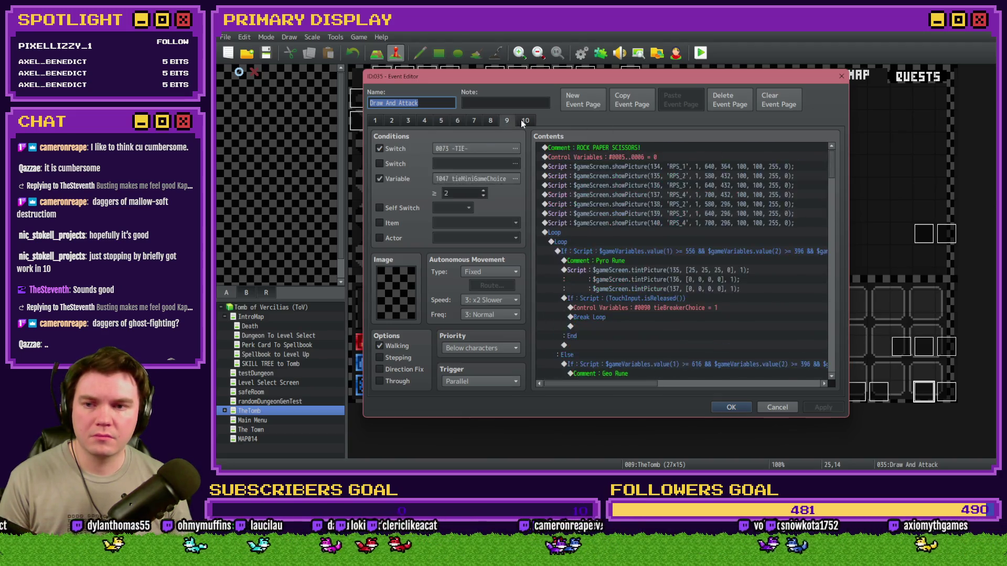
click(508, 120)
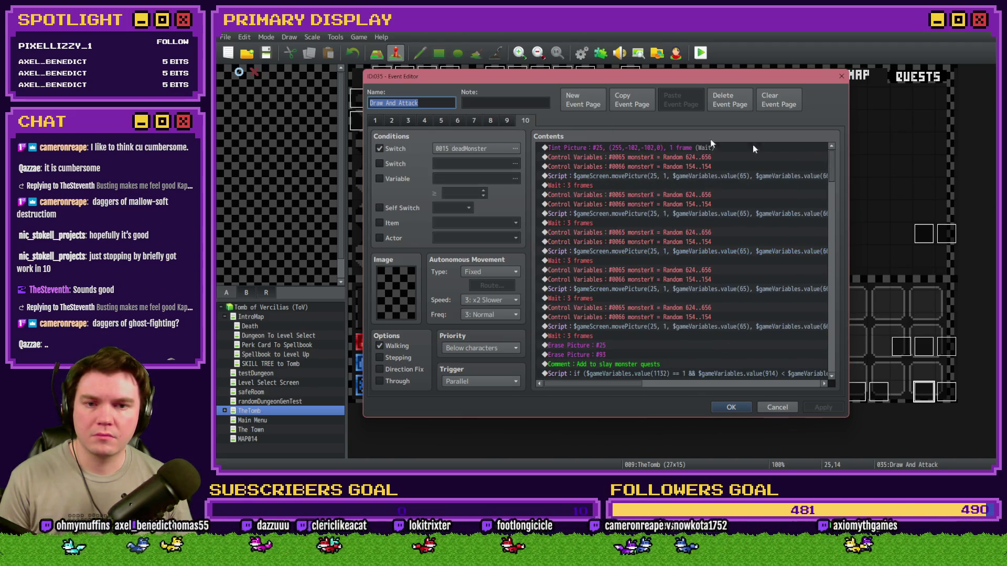
mouse_move(828, 162)
mouse_down()
mouse_move(833, 215)
mouse_move(811, 220)
mouse_up()
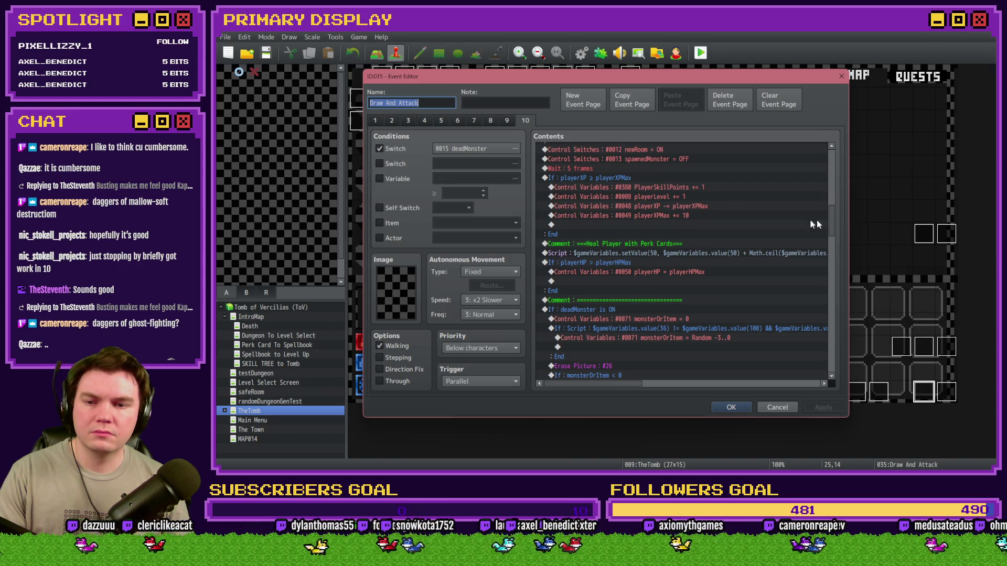
click(638, 253)
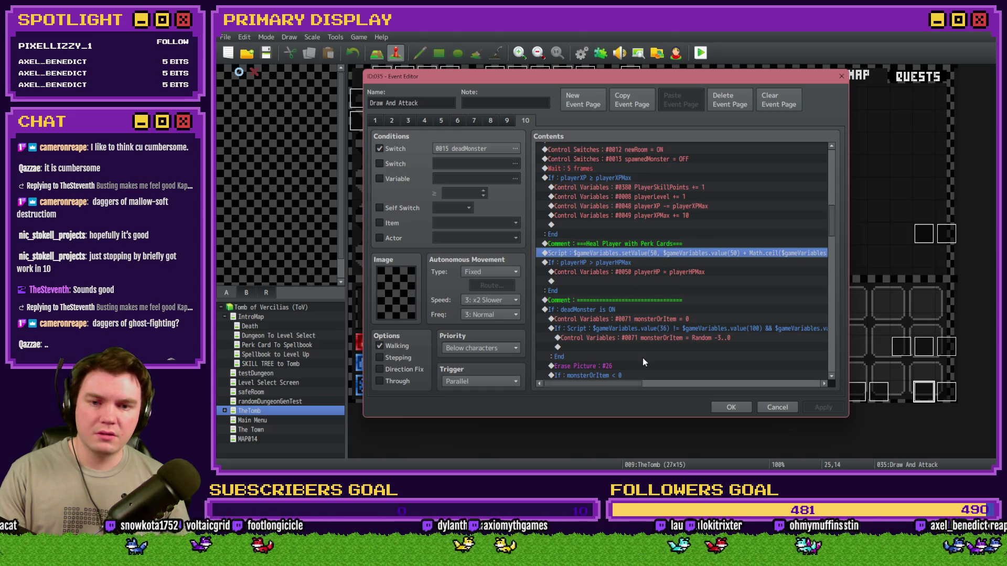
mouse_move(618, 385)
mouse_down()
mouse_move(709, 392)
mouse_move(609, 391)
mouse_up()
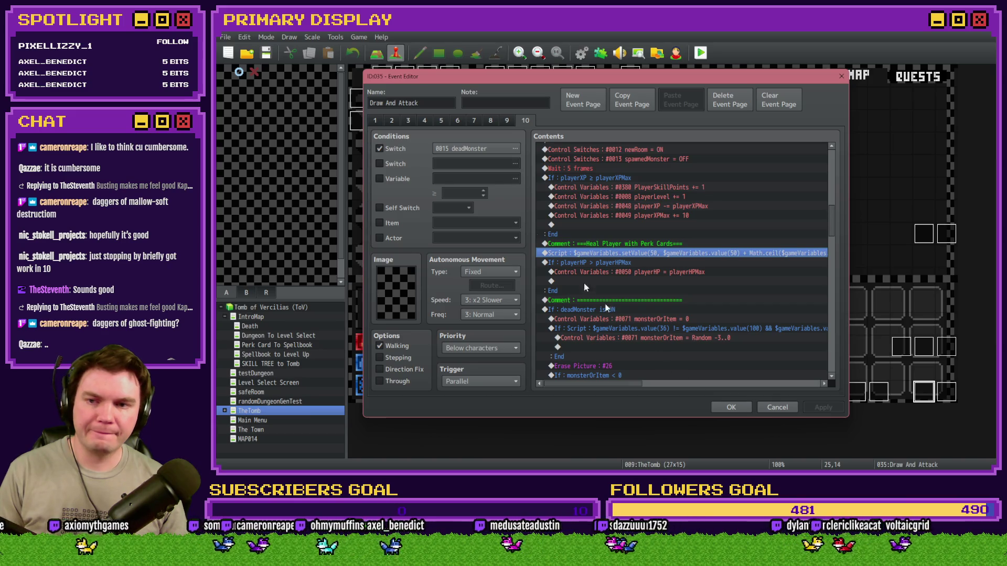
Step: Paste the heal script under the playerHP damage line in page 5's doubleDown_H1 branch
click(445, 121)
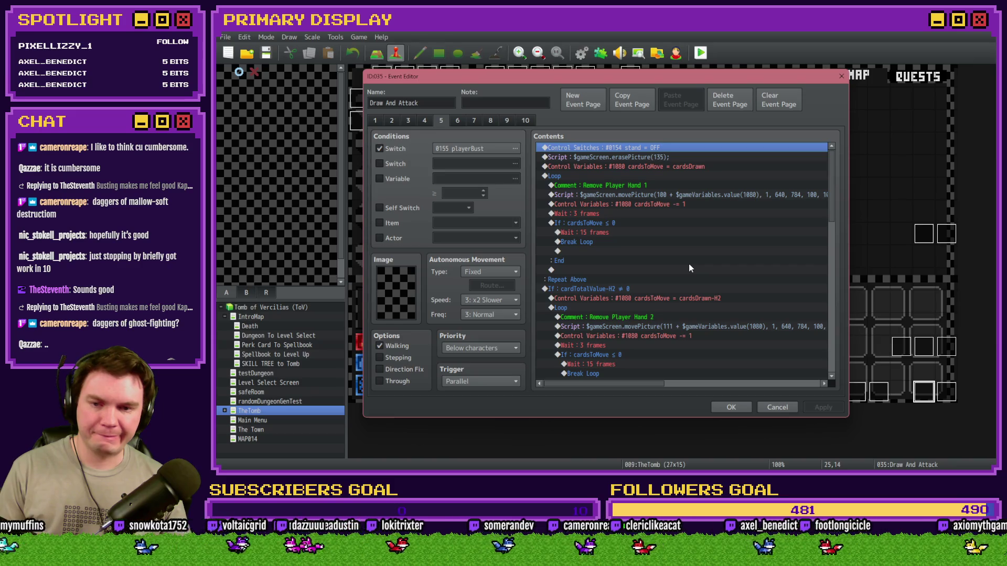
scroll(688, 264, down, 7)
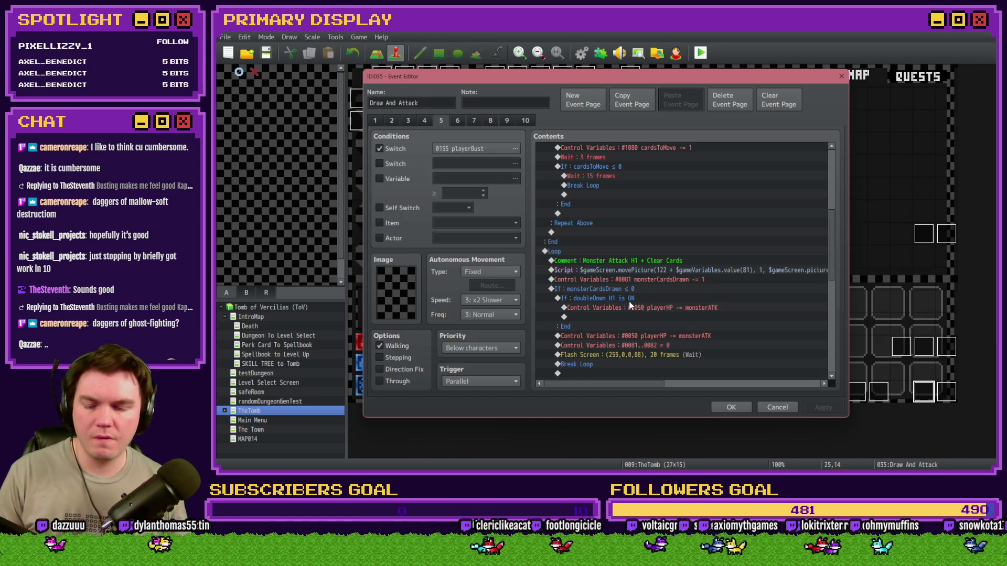
scroll(628, 303, down, 2)
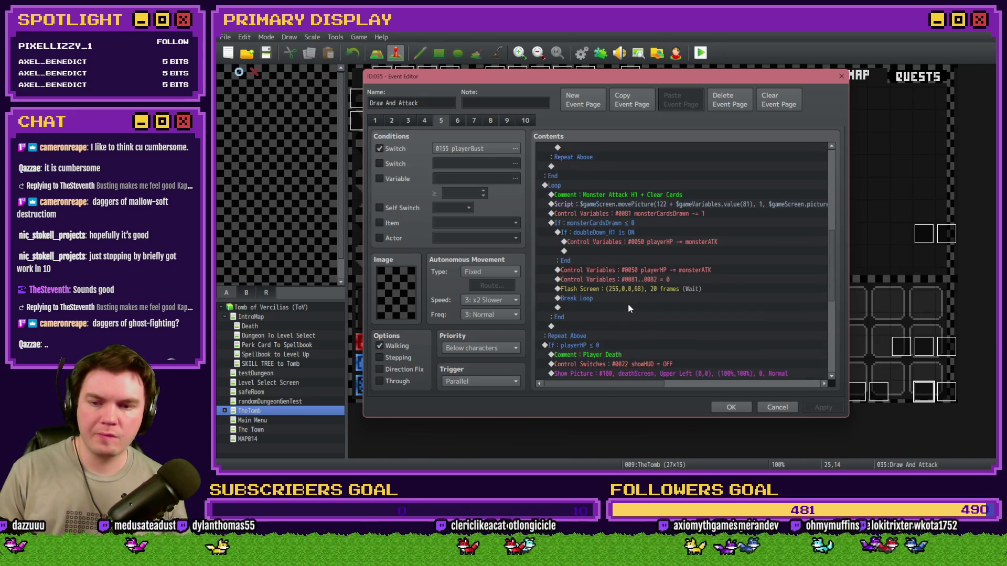
click(624, 242)
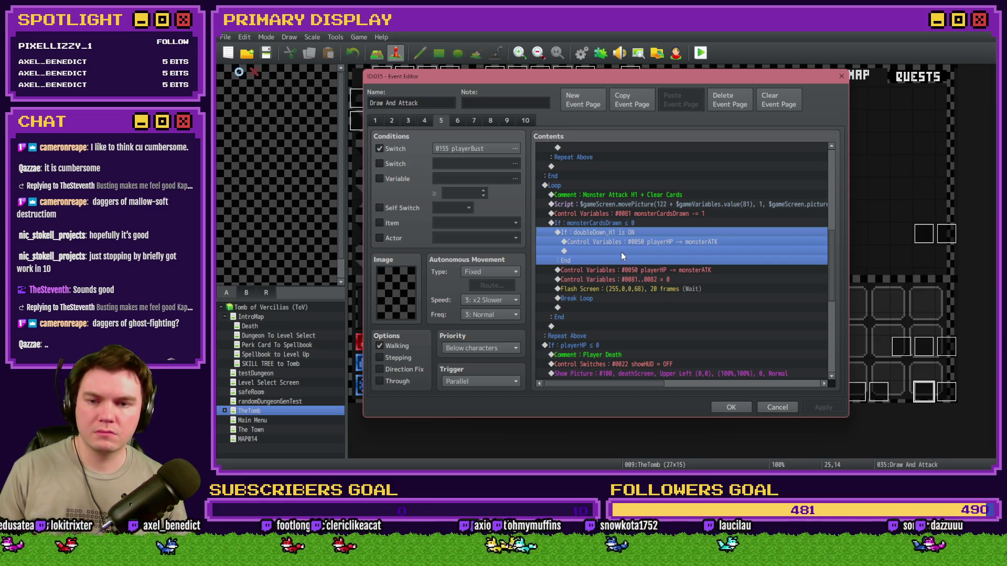
click(627, 241)
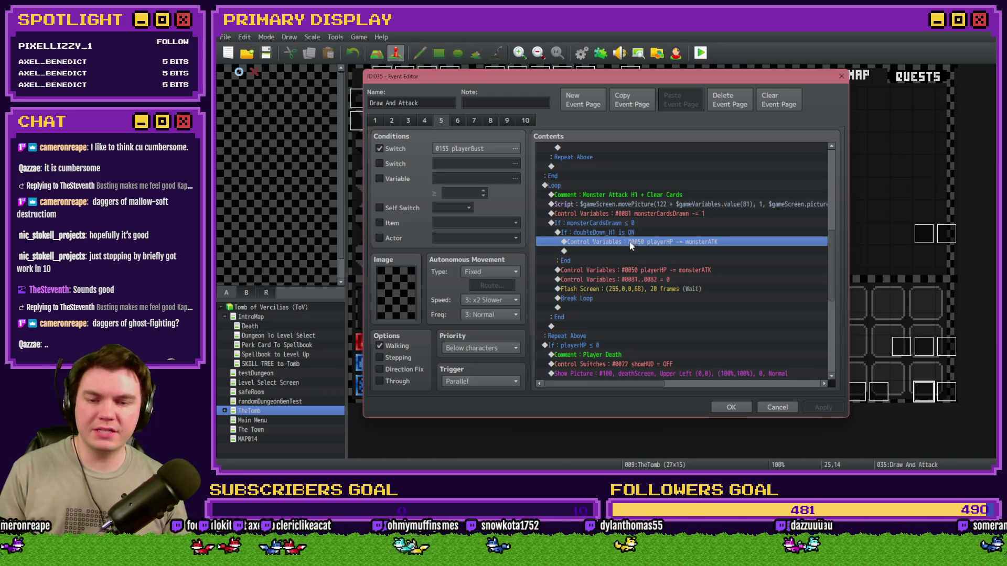
click(631, 251)
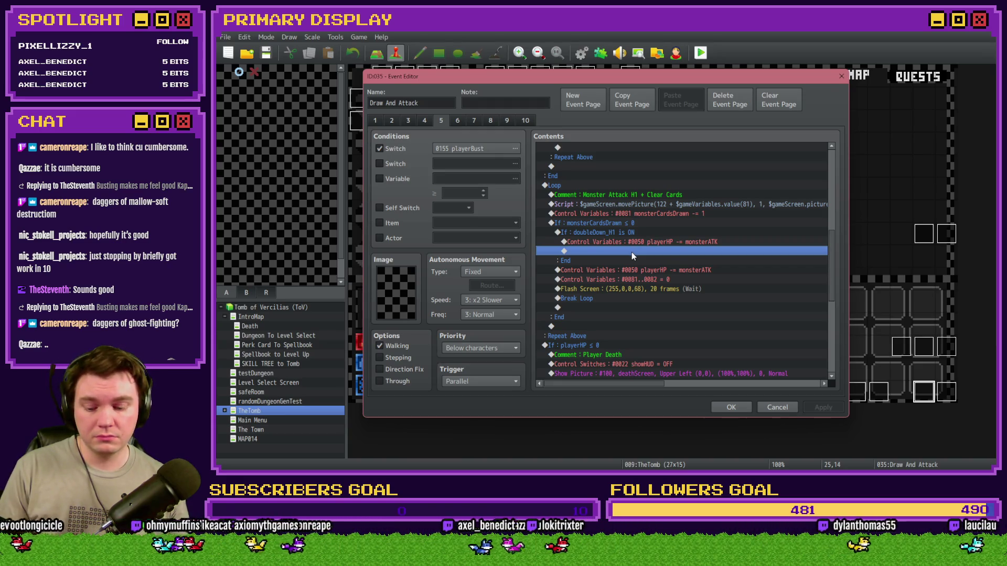
key(ctrl+v)
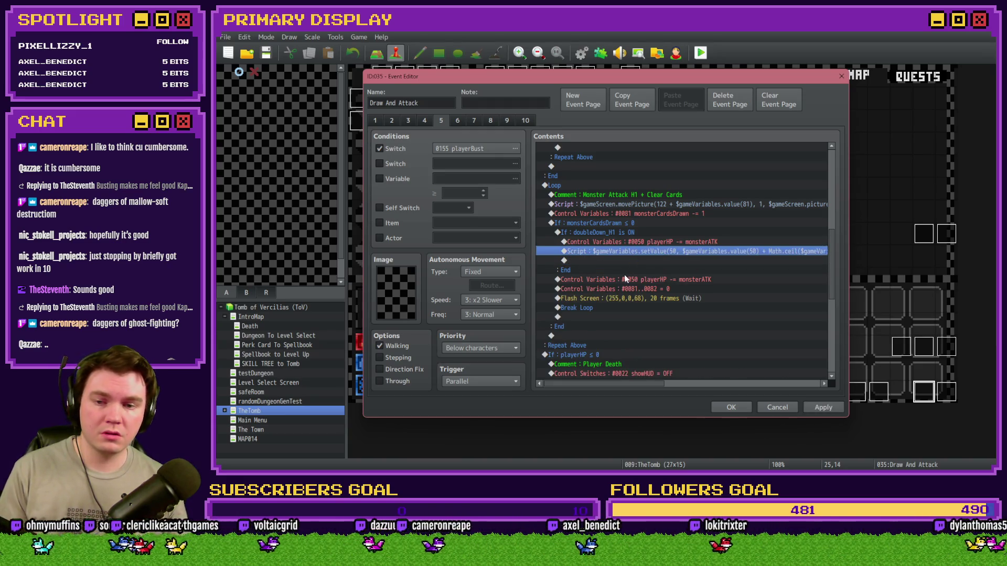
double_click(631, 251)
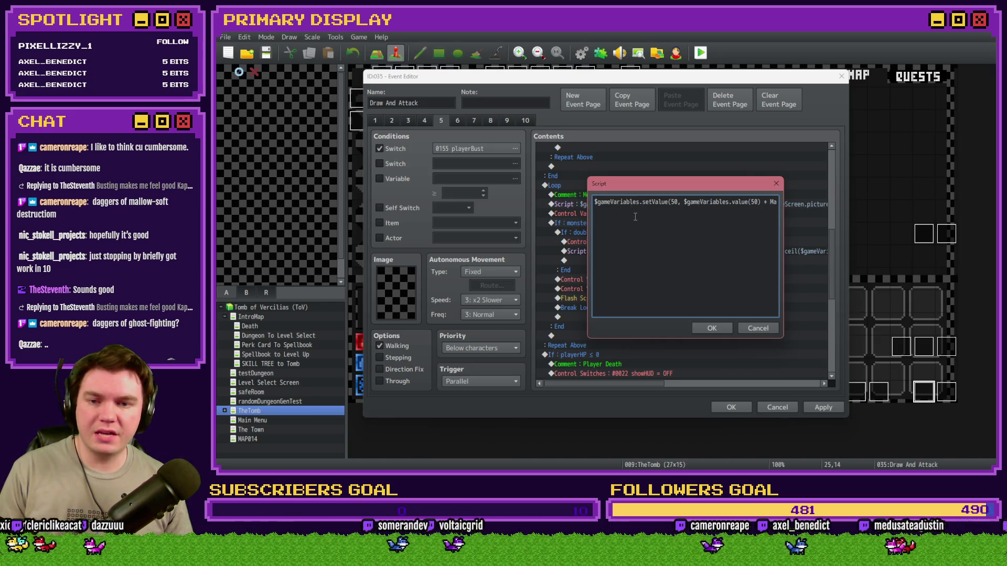
click(712, 328)
click(379, 179)
click(456, 179)
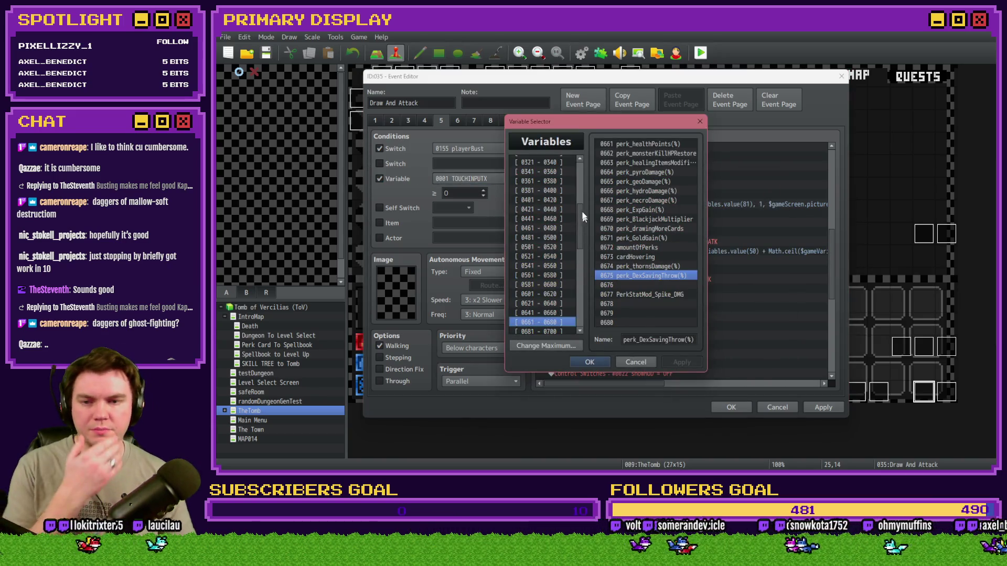
scroll(566, 220, up, 5)
click(551, 188)
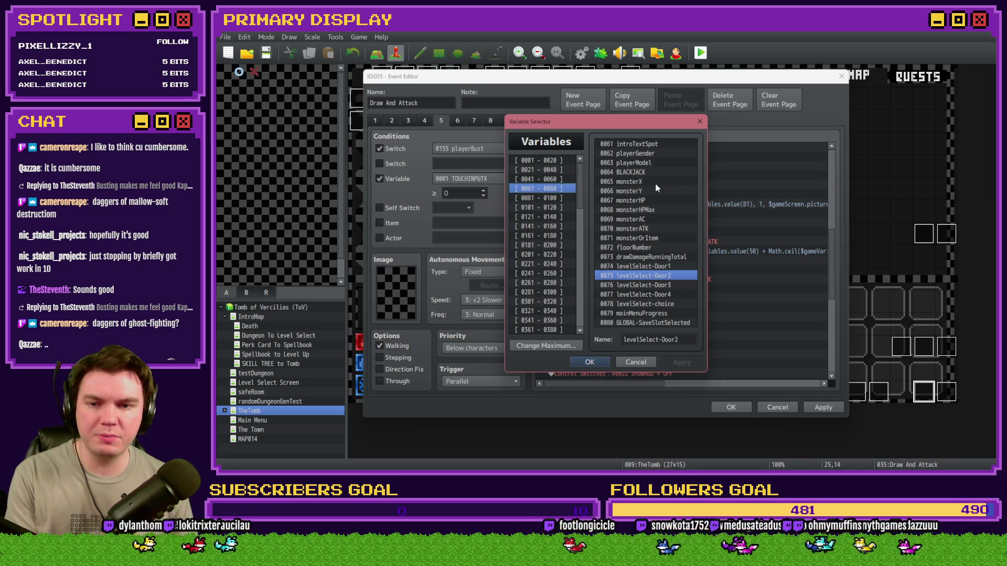
click(644, 203)
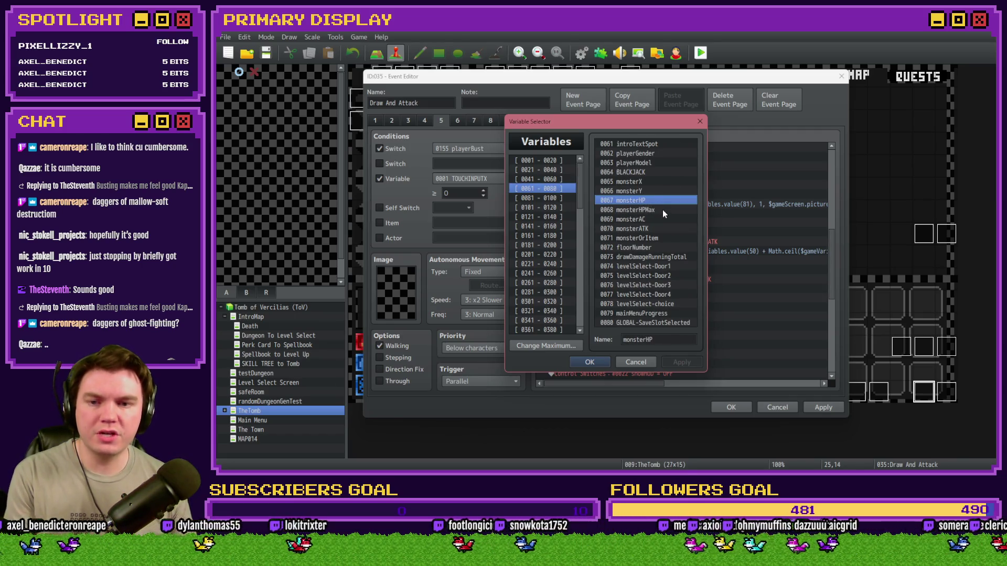
click(663, 210)
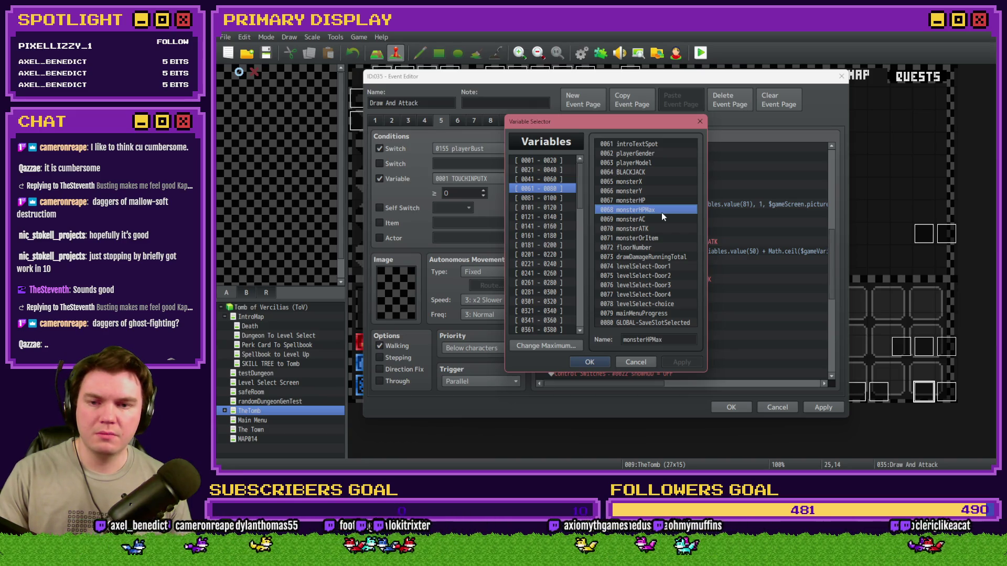
click(540, 198)
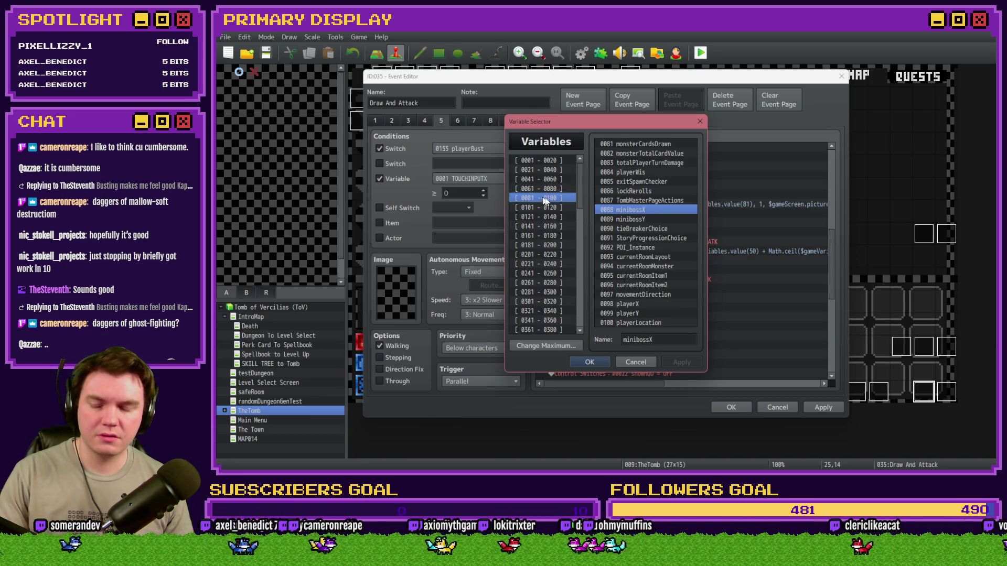
click(543, 189)
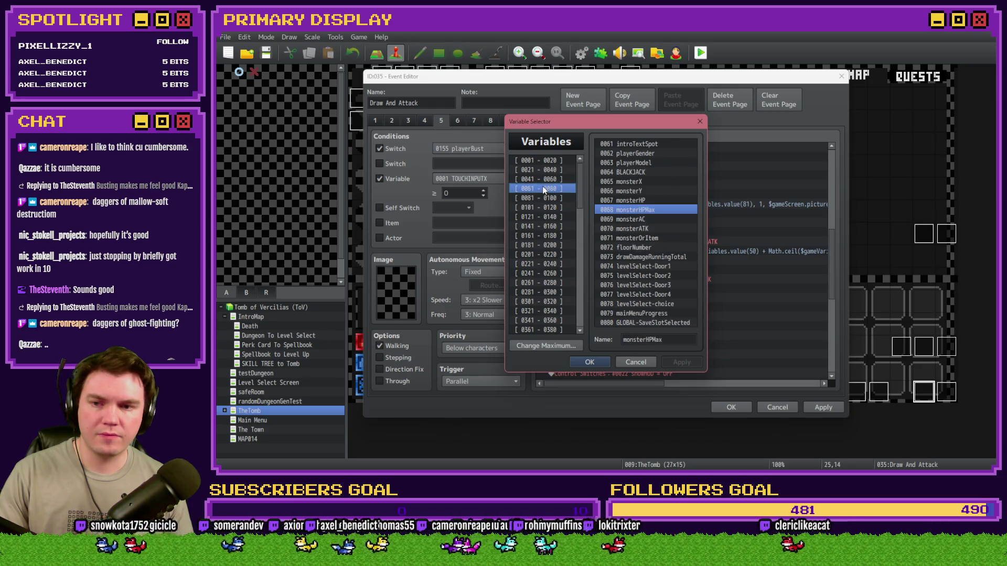
click(650, 202)
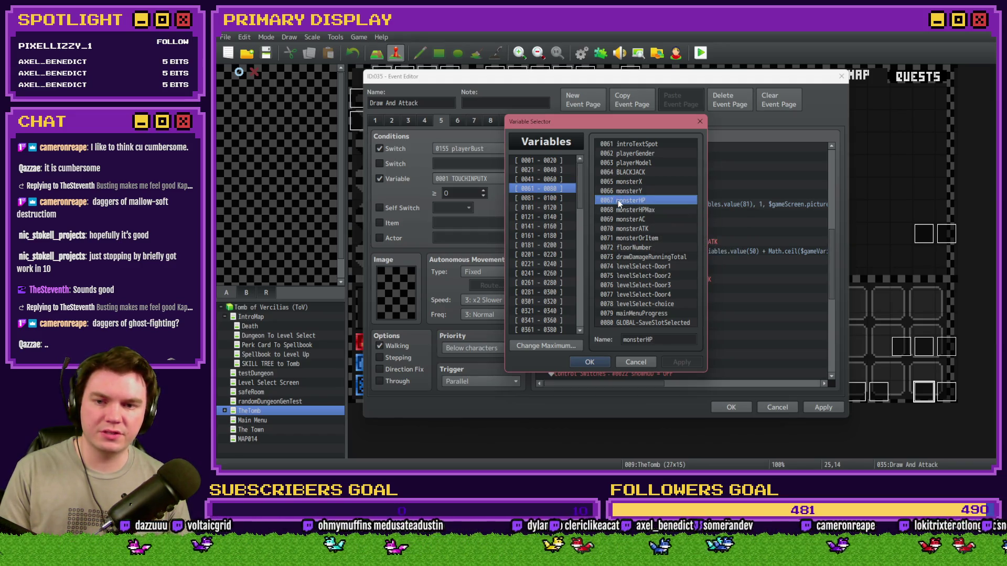
key(Escape)
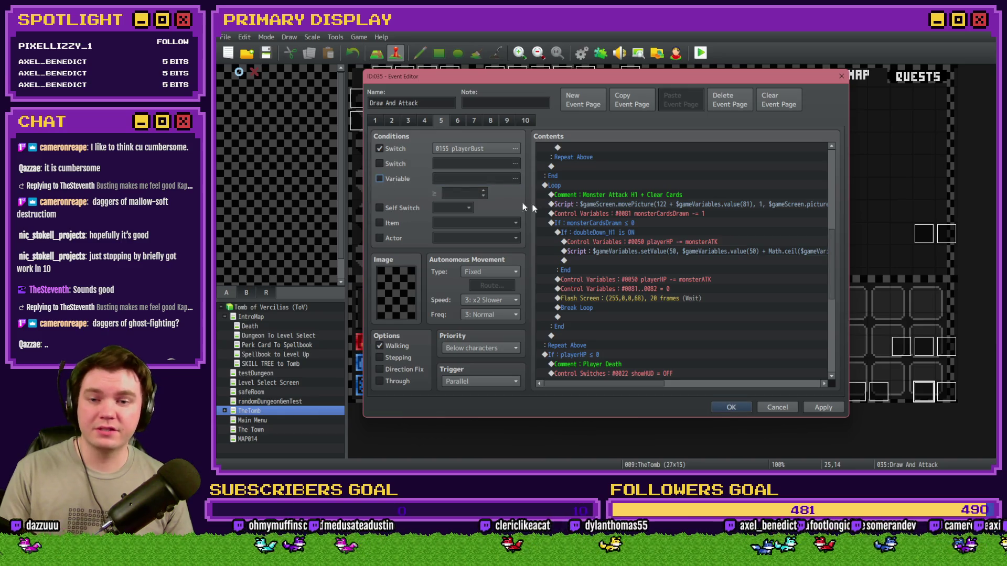
Step: Change the script's set and read variable ids from 50 to 67 and its plus to minus
click(656, 252)
double_click(655, 250)
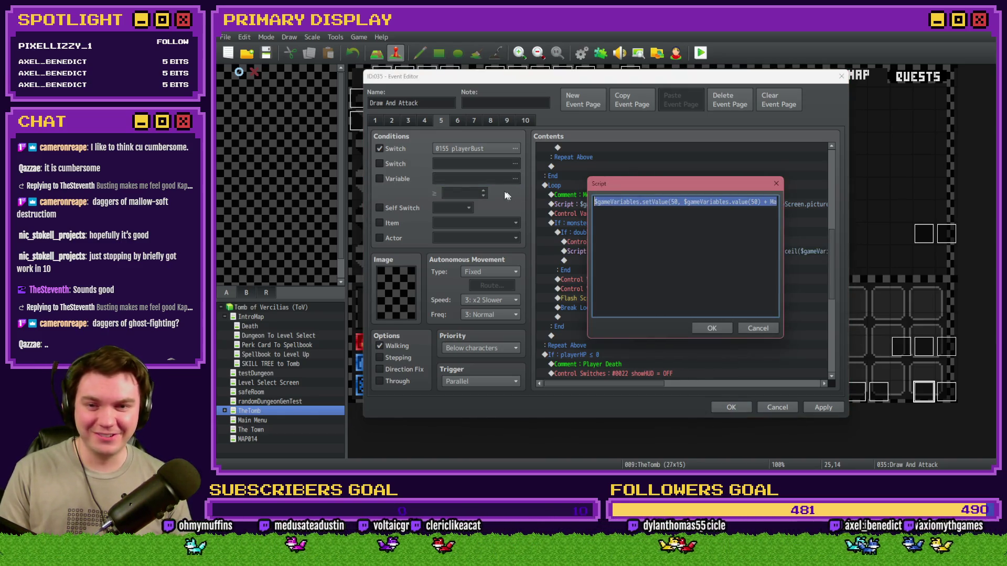
click(674, 202)
double_click(674, 202)
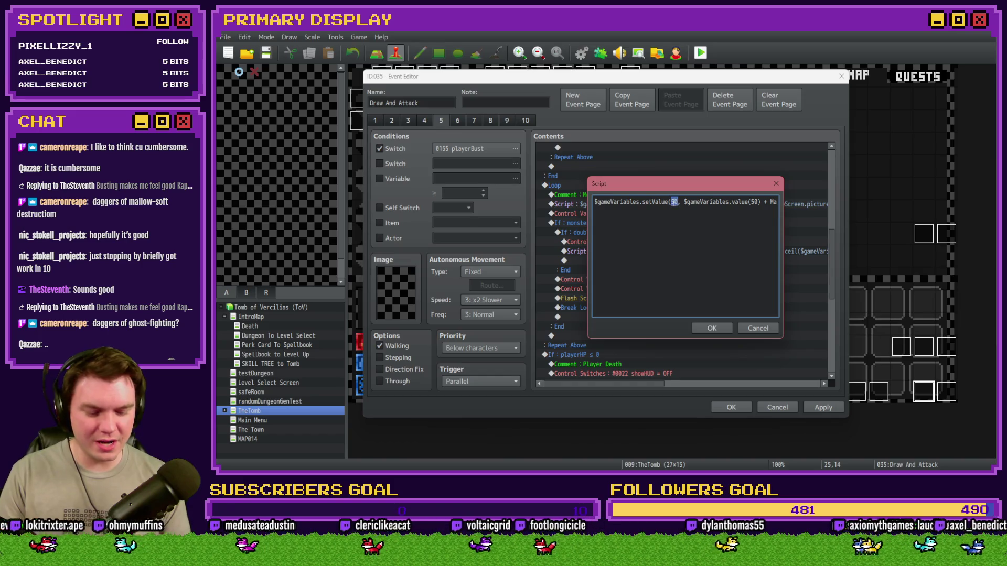
text(67)
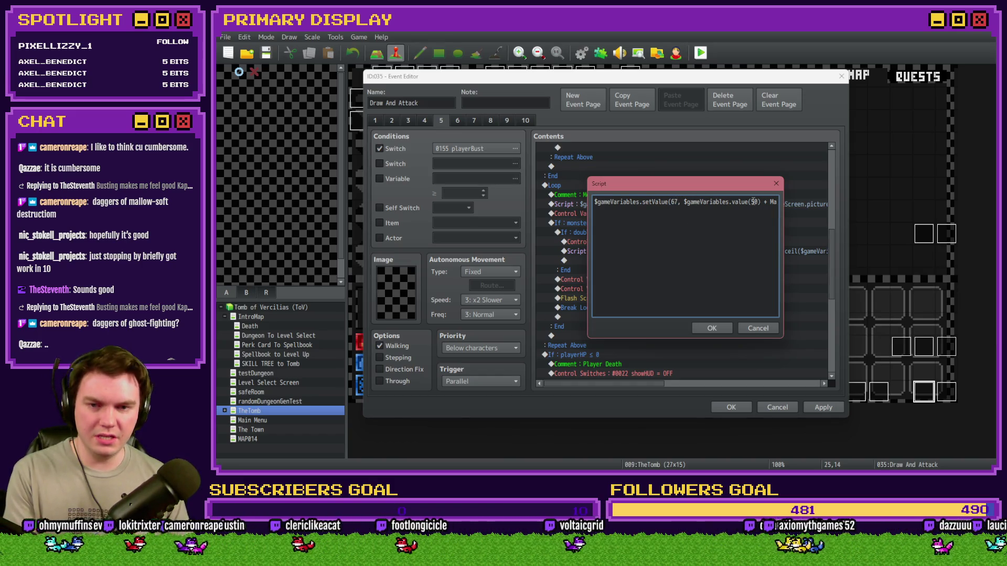
double_click(754, 202)
text(67)
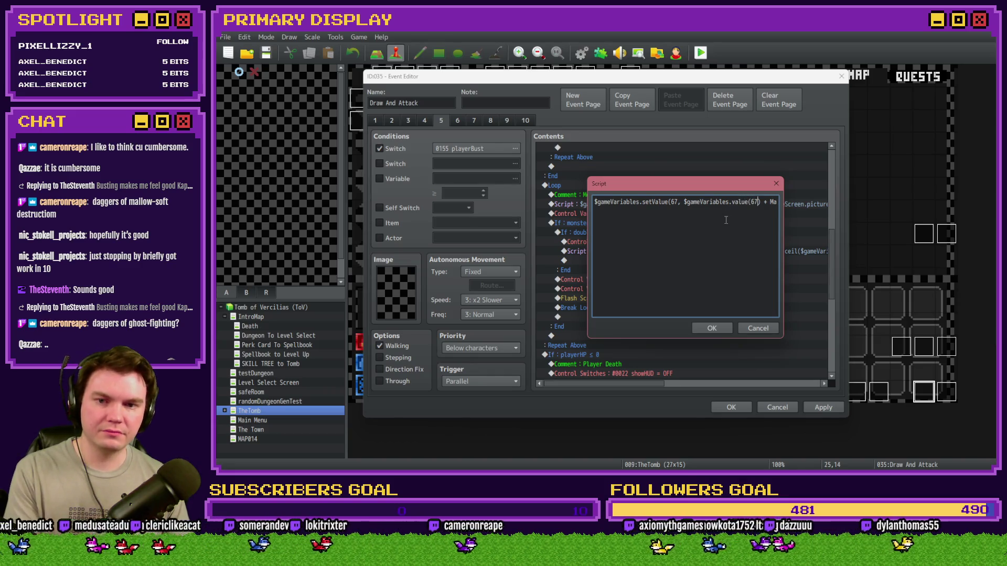
key(Right)
key(Right)
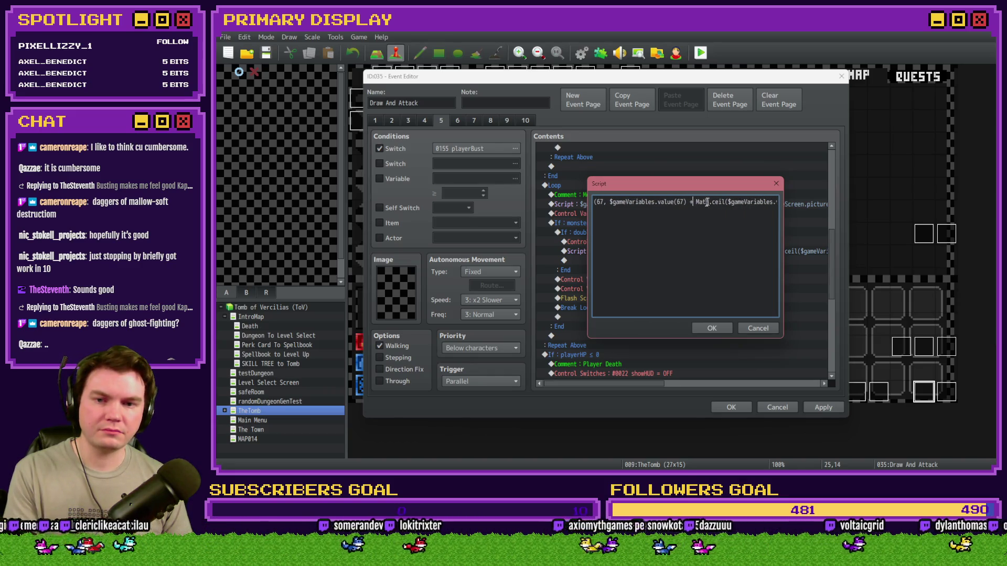
key(Delete)
key(Delete)
text(-)
Step: Swap Math.ceil for Math.floor and the multiplied variable id 51 for 68
double_click(717, 202)
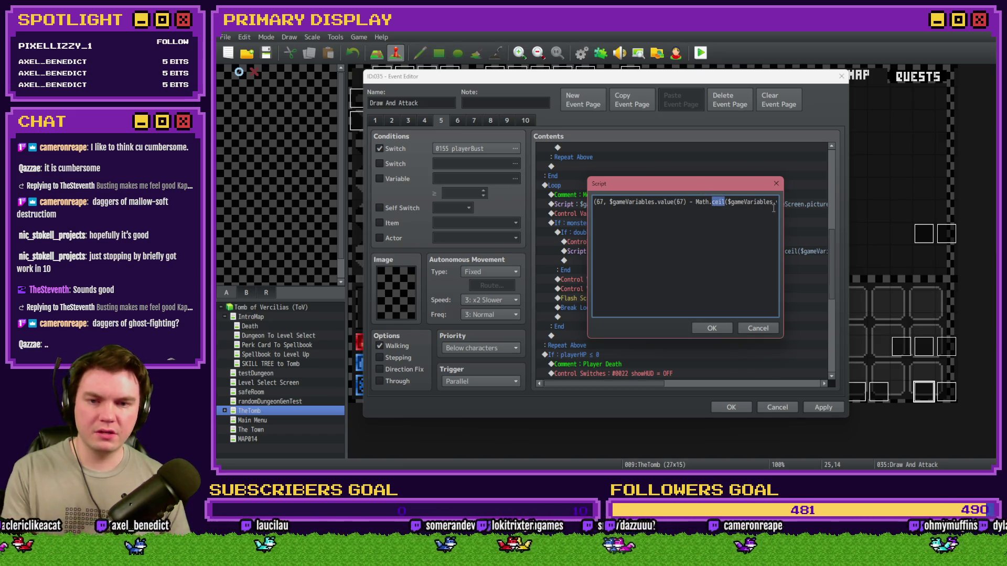
text(floor)
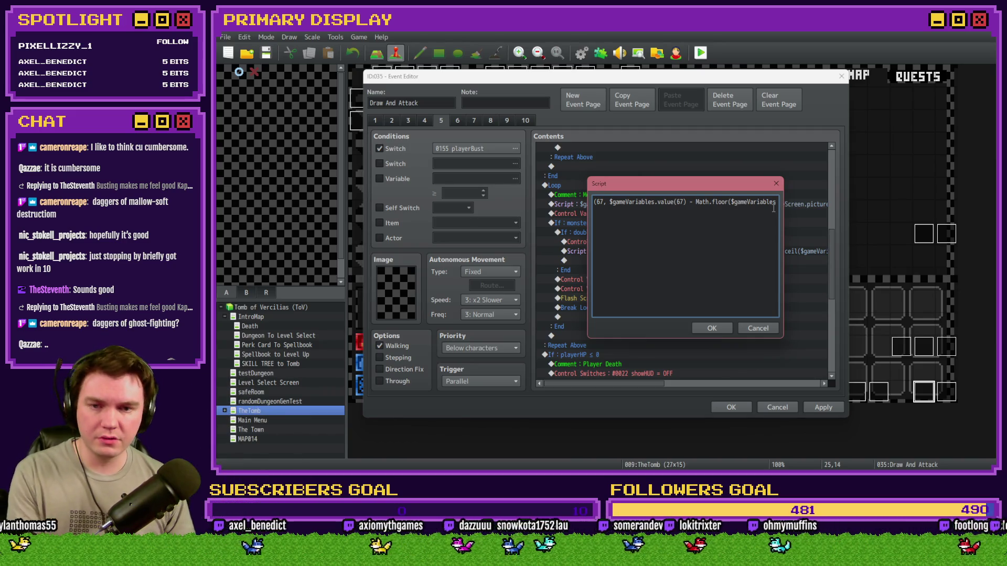
key(Right)
key(Right)
key(Right)
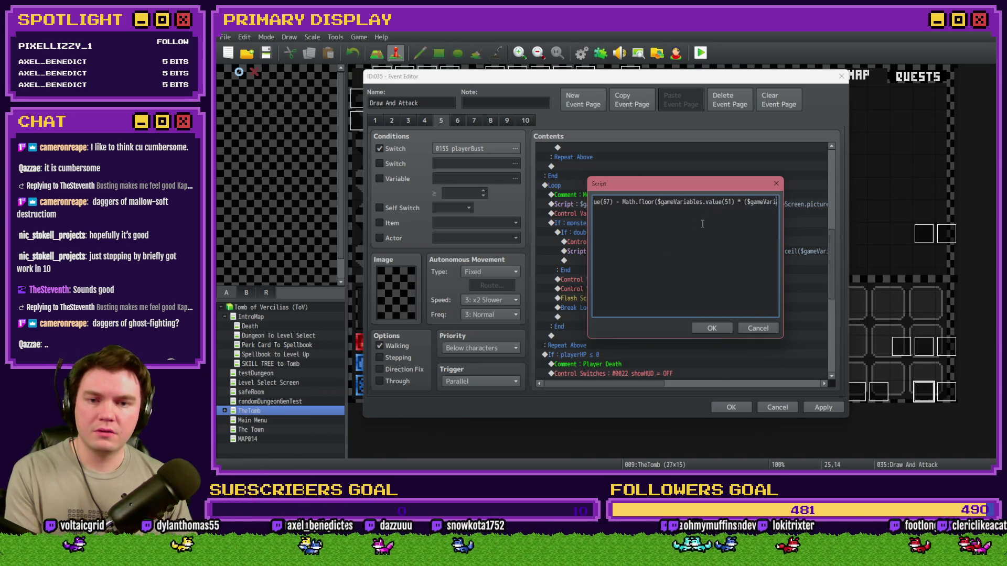
key(Right)
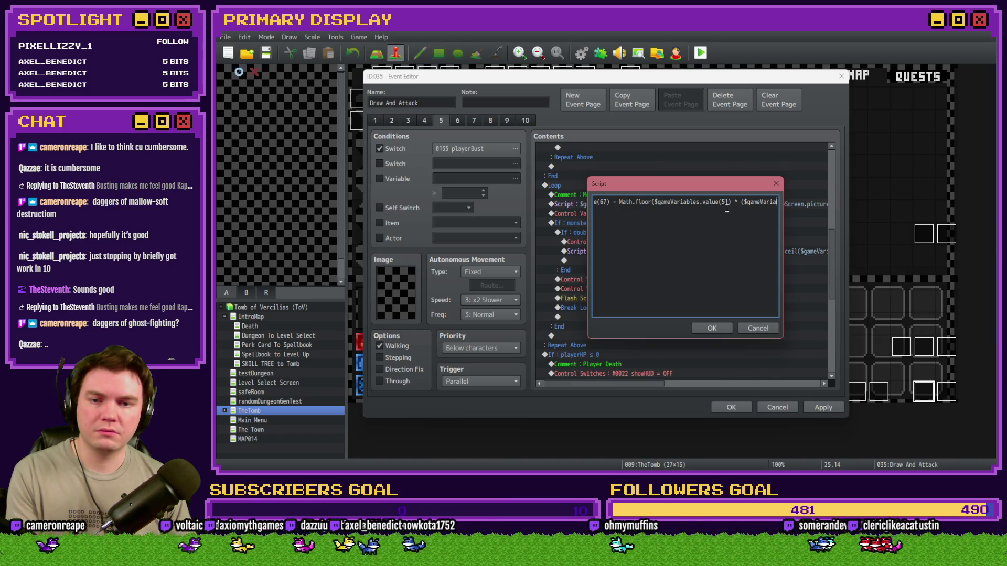
double_click(725, 204)
text(68)
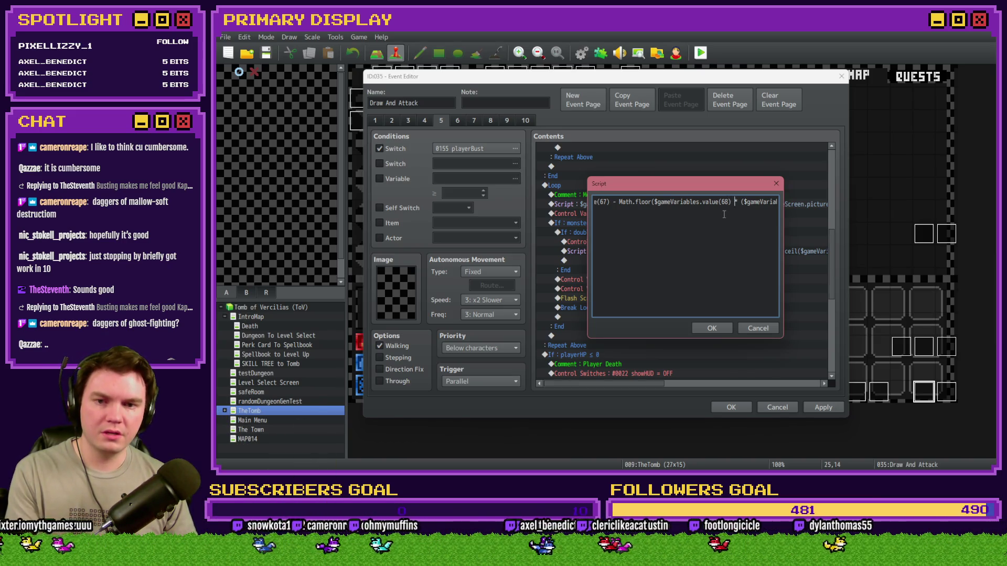
key(Right)
key(Right)
key(Right)
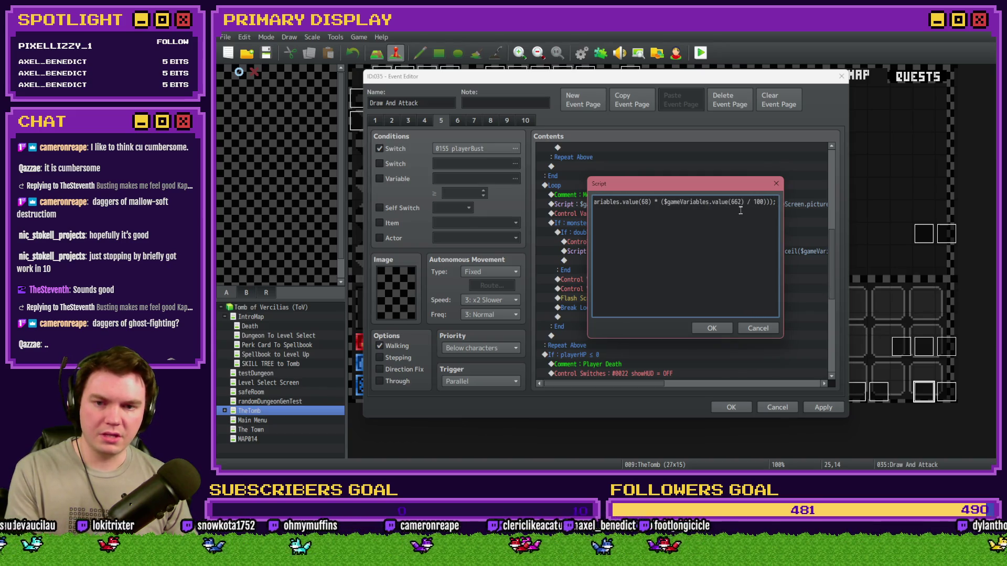
Step: Save the script and look up perk_thornsDamage(%)'s number, 0674, in the variable list
click(712, 328)
click(379, 179)
click(458, 180)
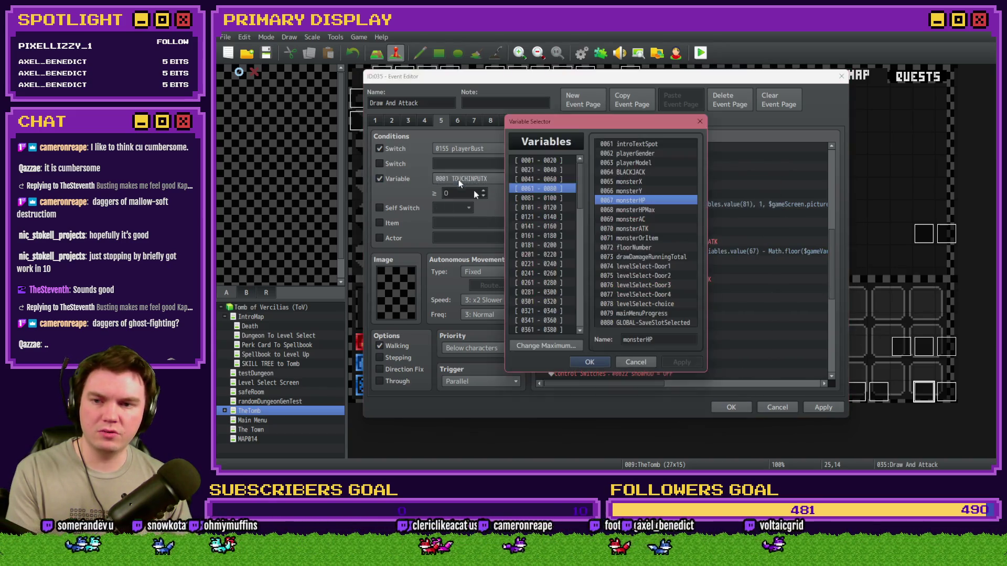
scroll(556, 220, down, 10)
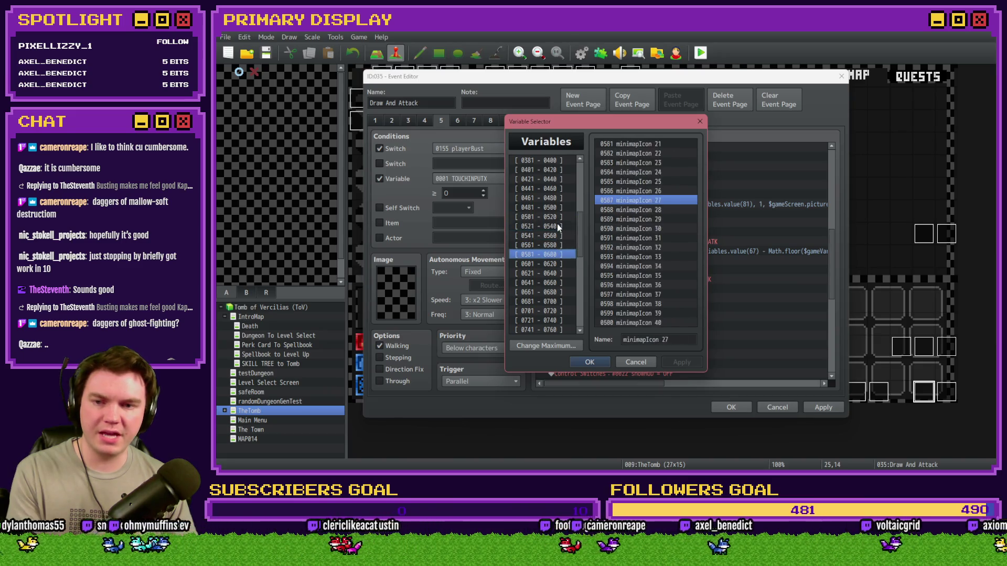
key(Down)
key(Down)
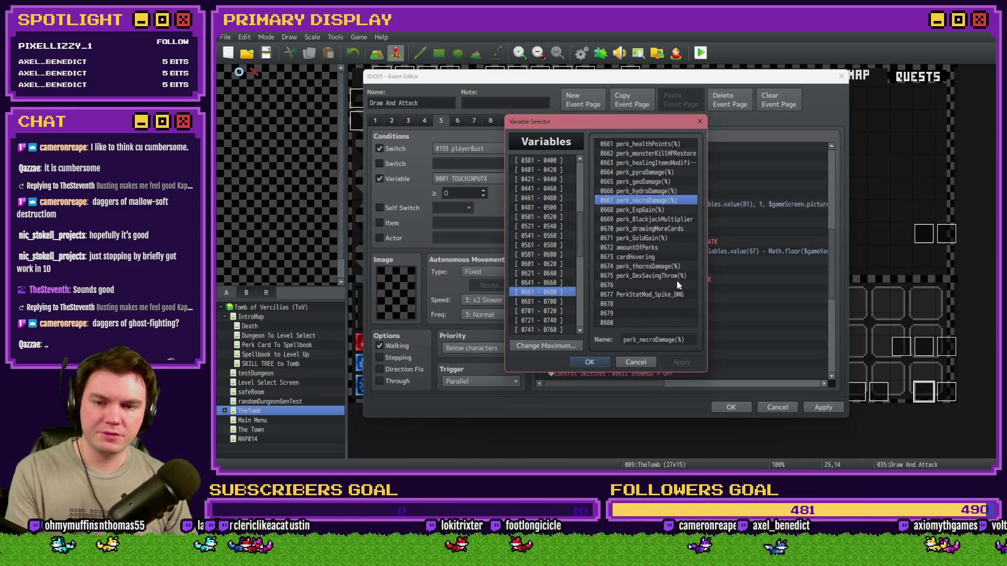
click(652, 267)
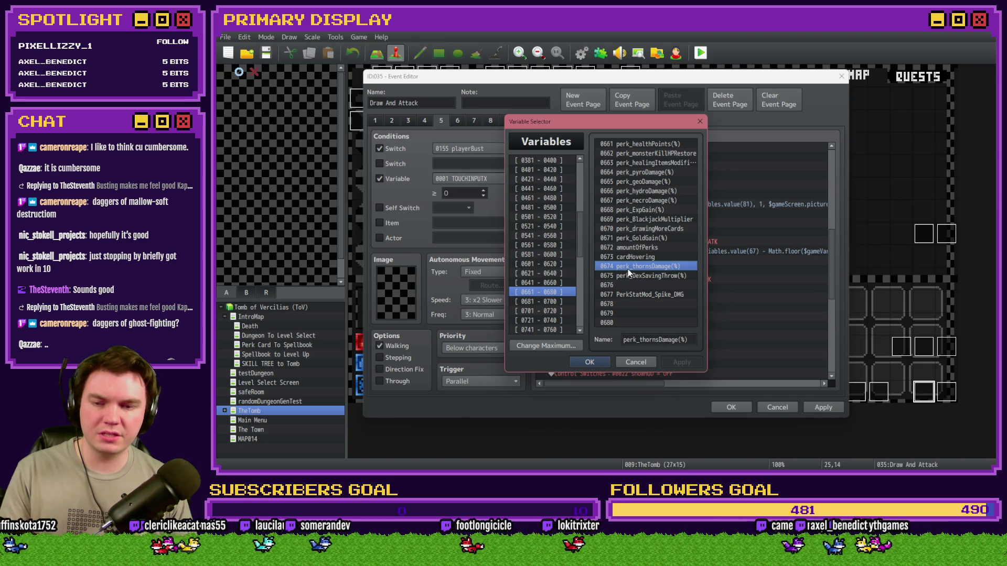
key(Escape)
click(408, 185)
Step: Replace the percentage variable id 662 with 674 in the thorns script
double_click(679, 250)
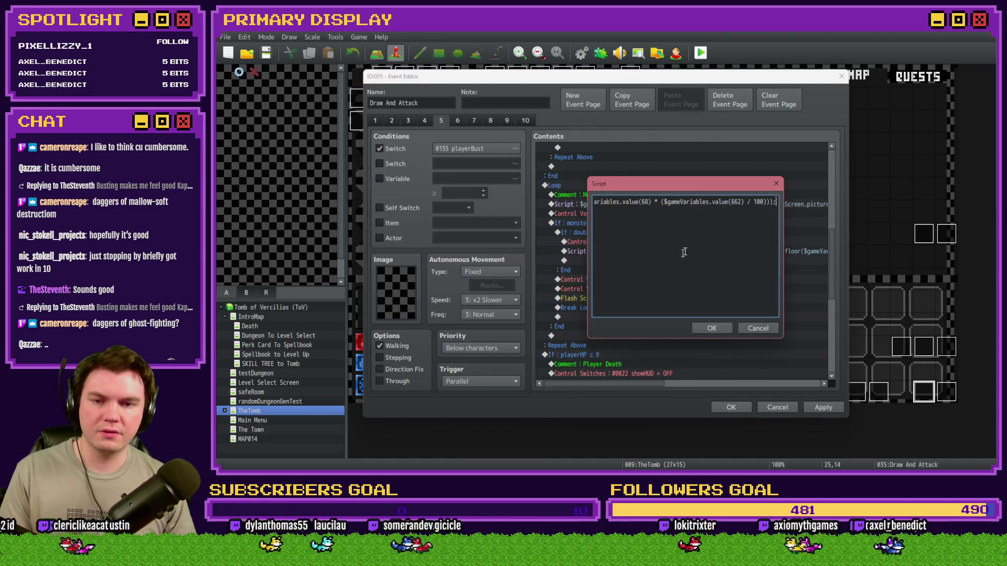
double_click(736, 202)
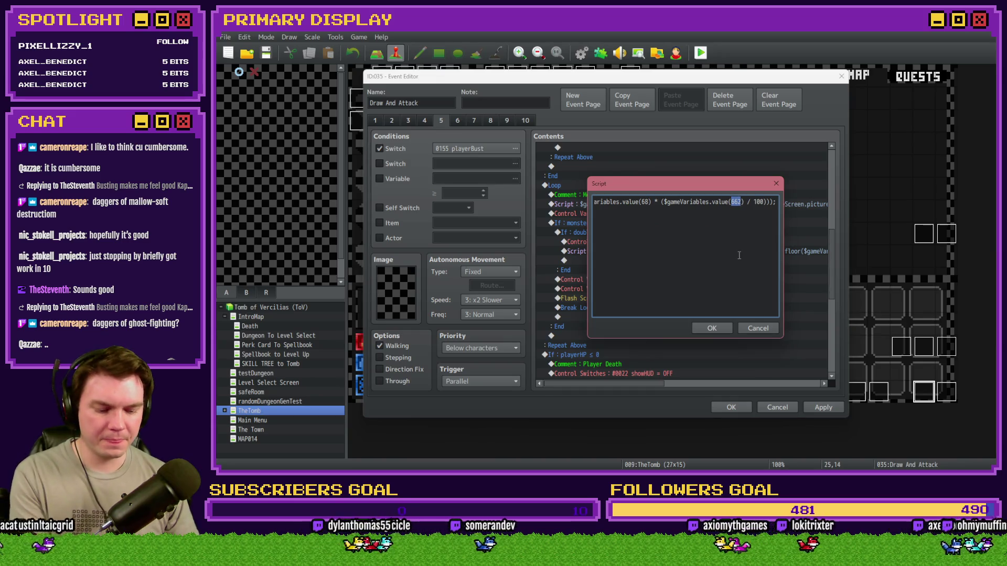
text(674)
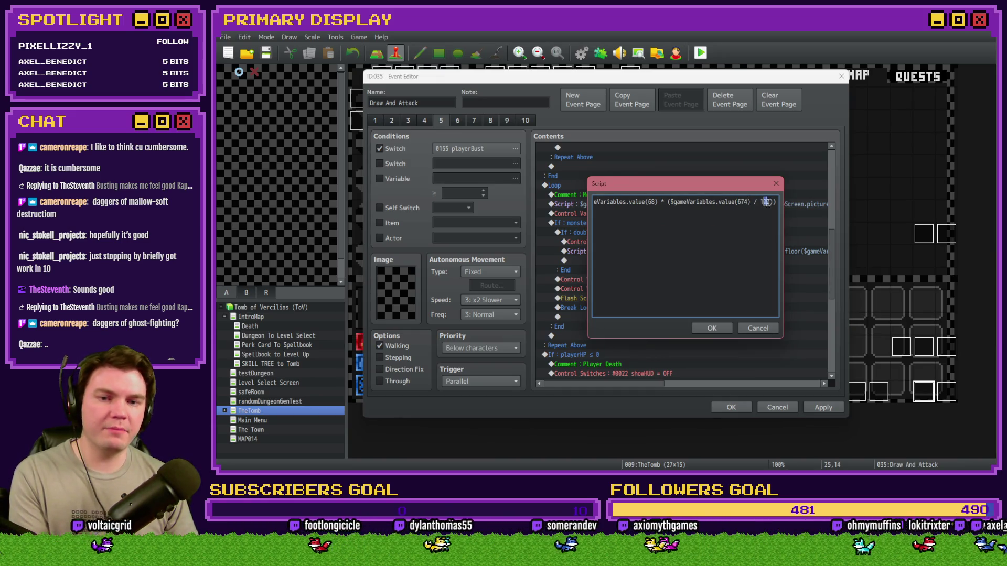
key(End)
key(Home)
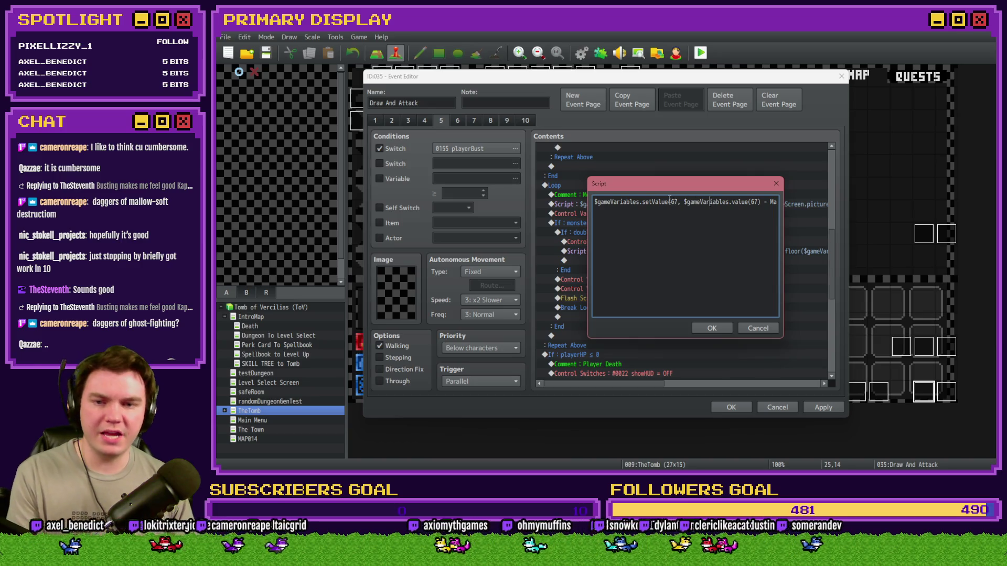
key(Right)
key(Right)
key(Right)
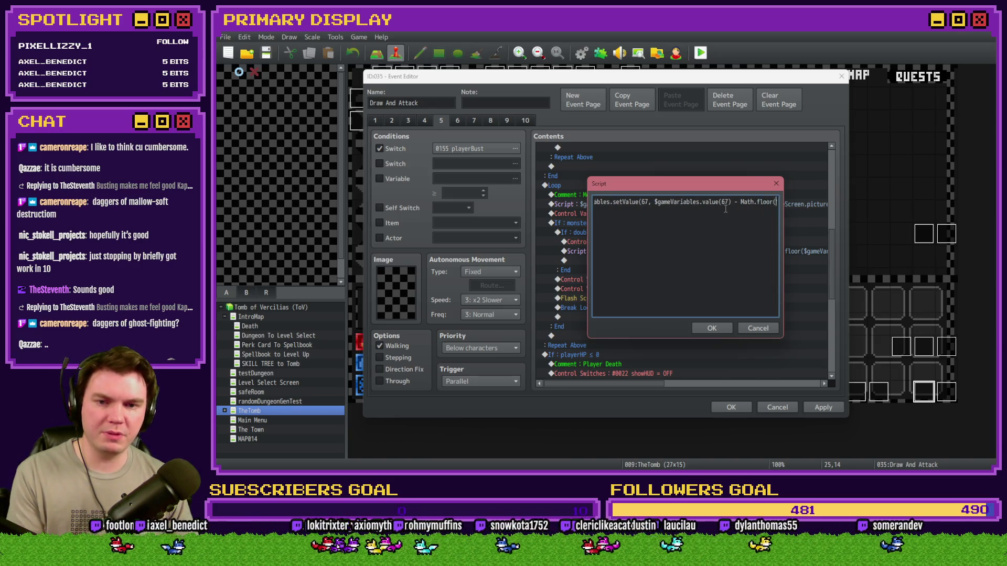
key(Right)
key(Right)
key(Right)
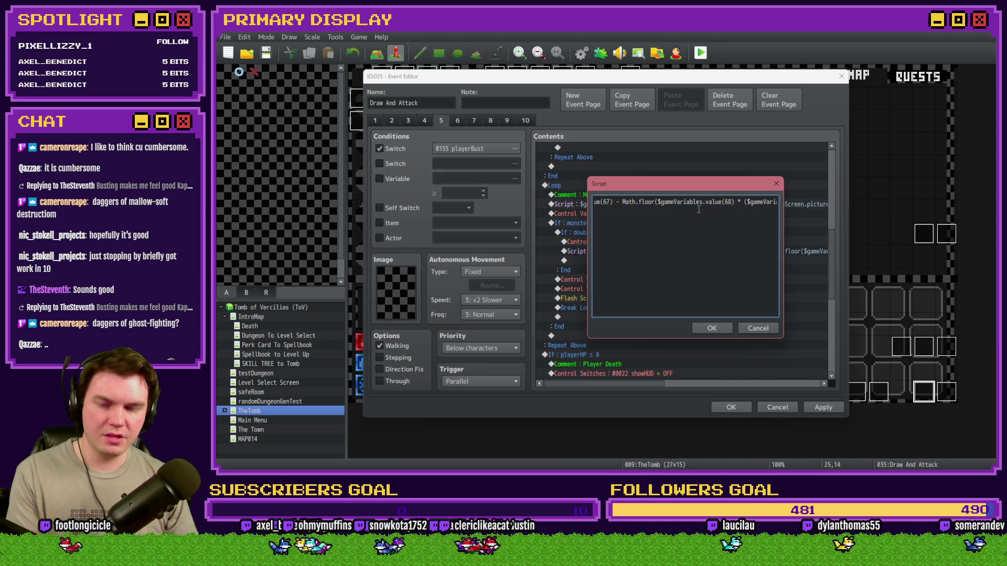
key(Right)
key(Right)
key(Right)
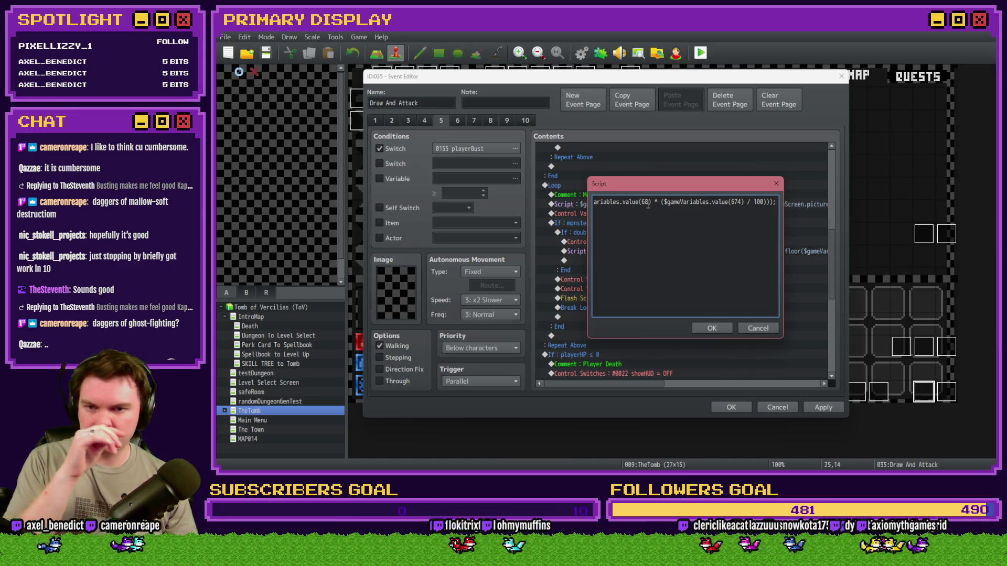
Step: Save the thorns script and paste it again before the #0081..0082 = 0 reset line
click(712, 326)
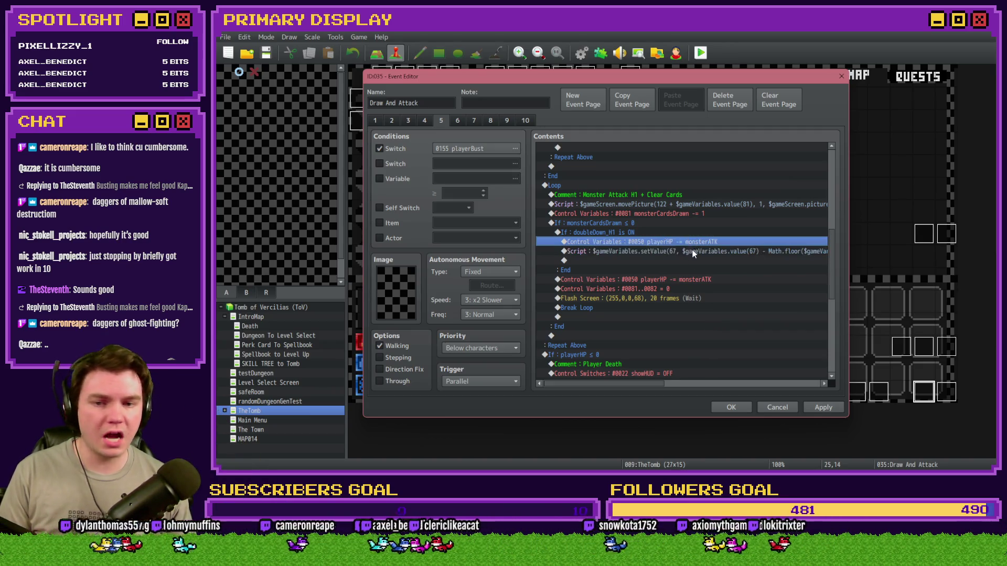
click(682, 289)
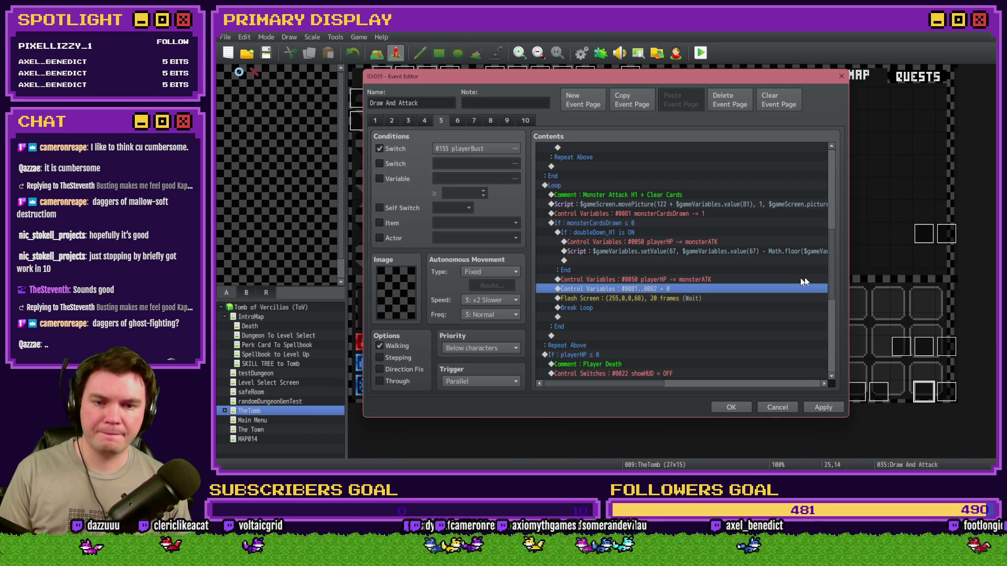
key(ctrl+v)
mouse_move(835, 257)
mouse_down()
mouse_move(836, 330)
mouse_move(838, 297)
mouse_up()
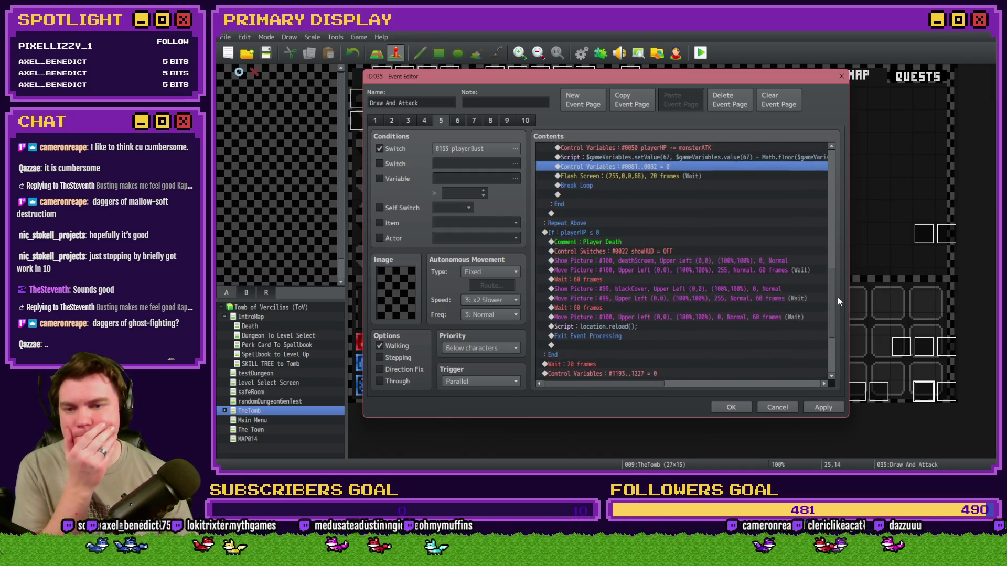
click(602, 231)
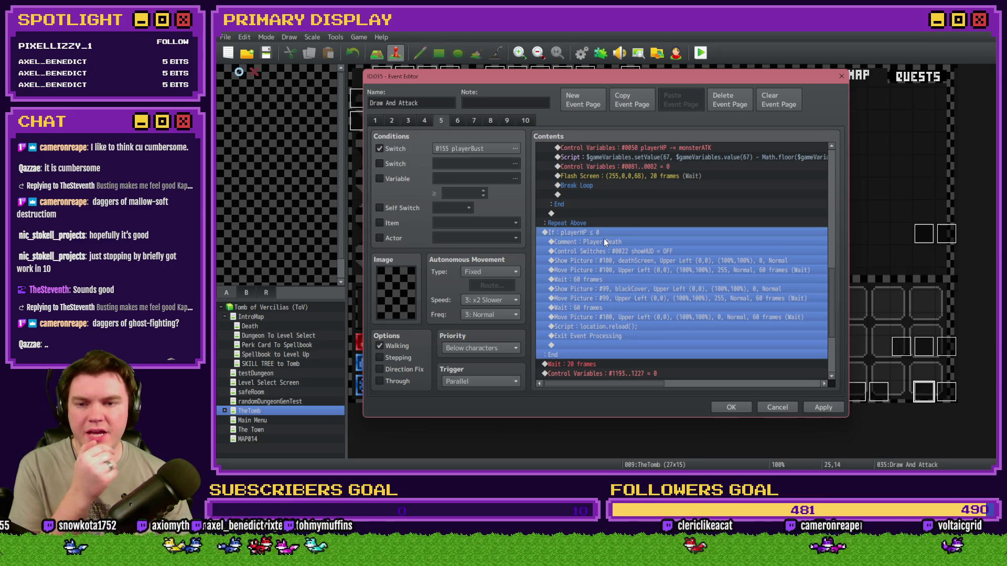
scroll(603, 238, down, 4)
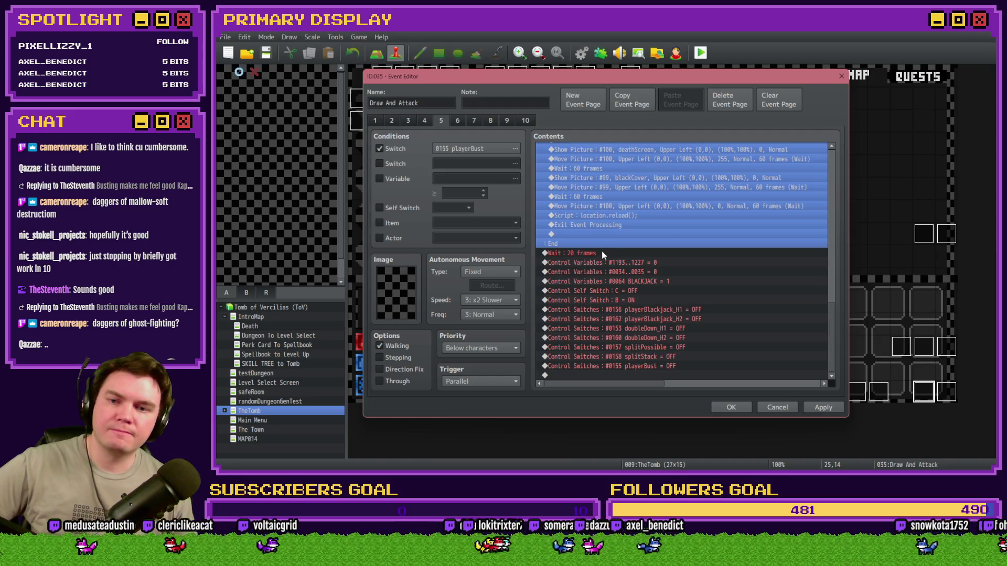
Step: Add a Conditional Branch on page 5 testing variable 0067 monsterHP ≤ 0, and apply
double_click(598, 234)
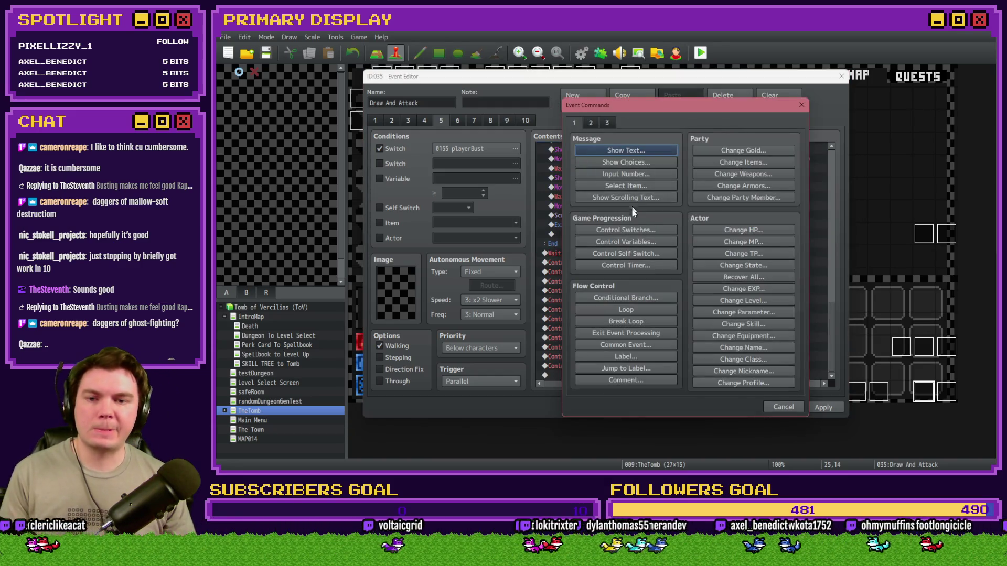
click(642, 241)
key(Escape)
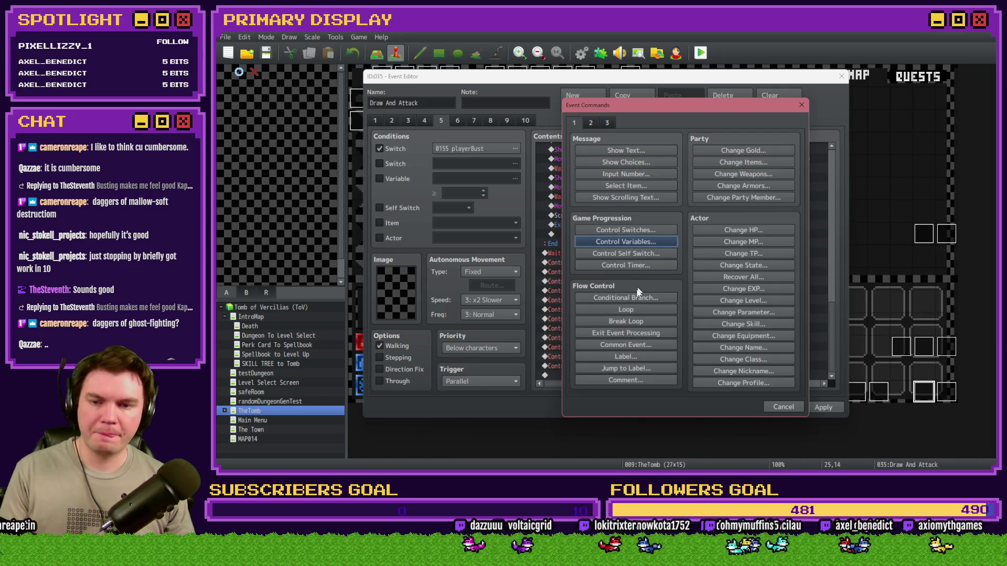
click(625, 296)
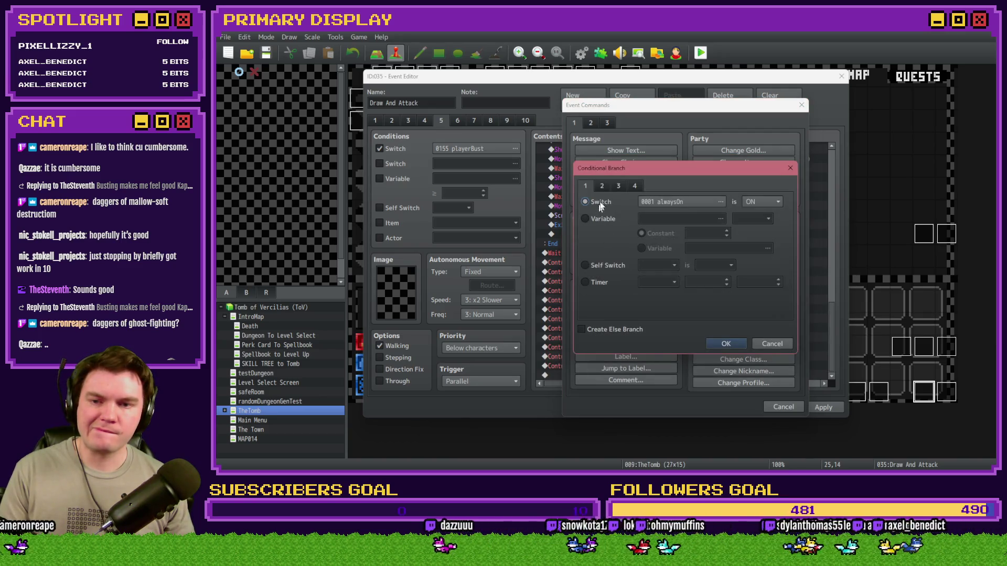
click(621, 227)
click(685, 219)
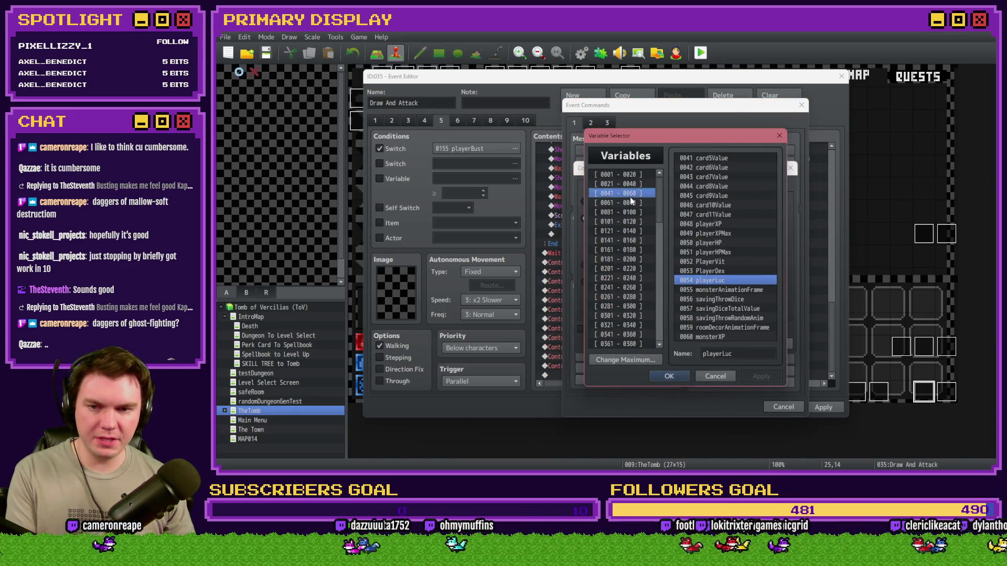
scroll(742, 279, down, 1)
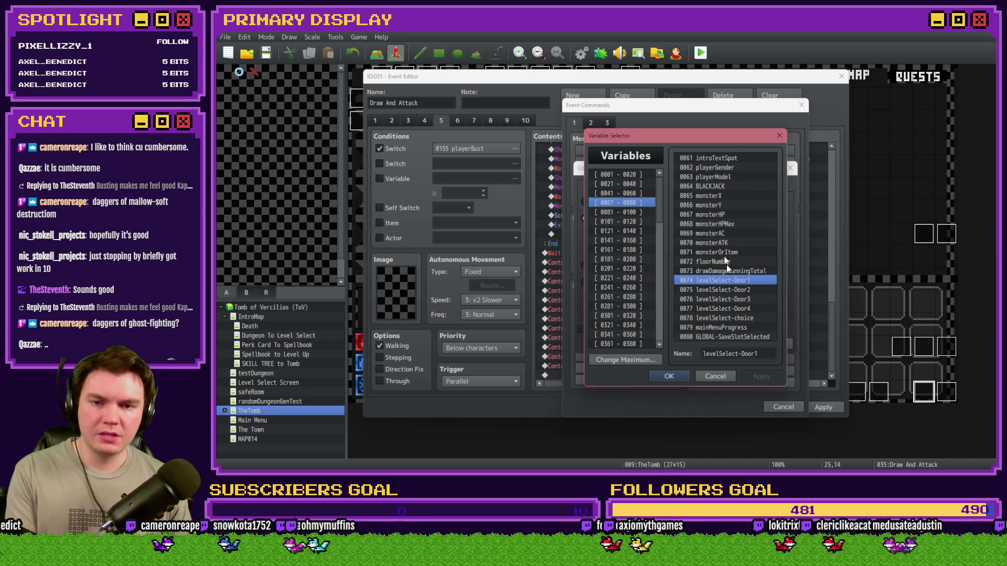
double_click(719, 215)
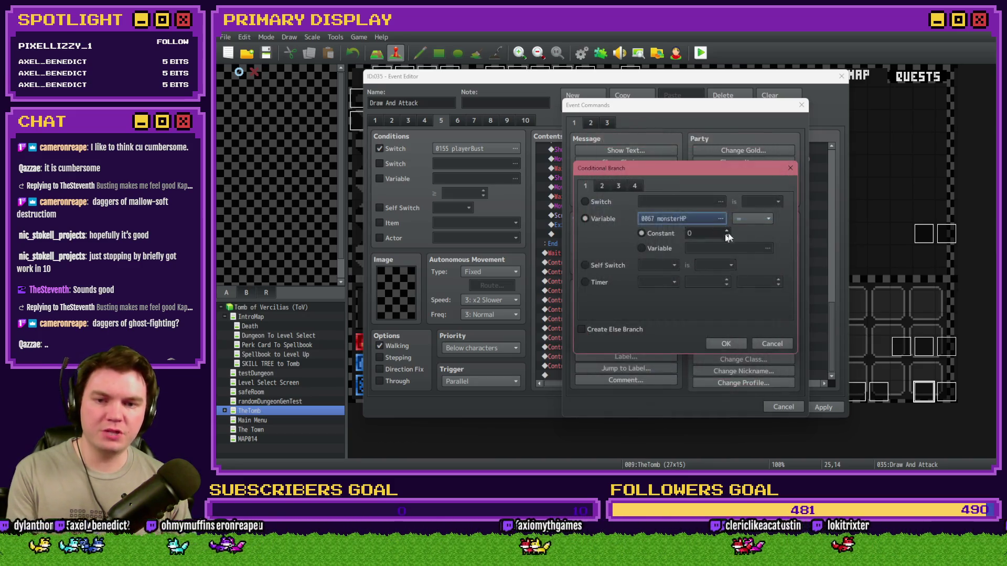
click(752, 218)
click(744, 254)
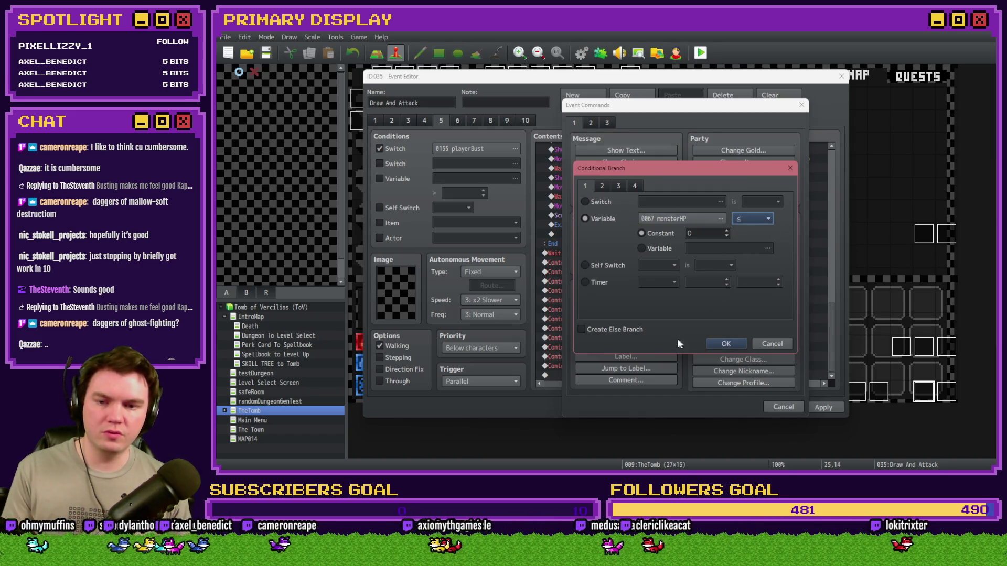
click(726, 343)
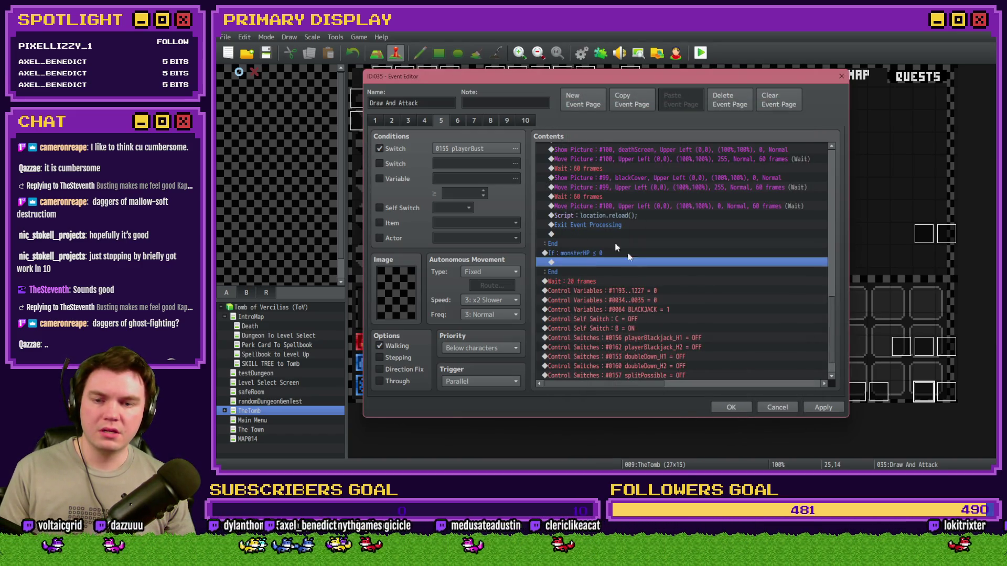
click(824, 408)
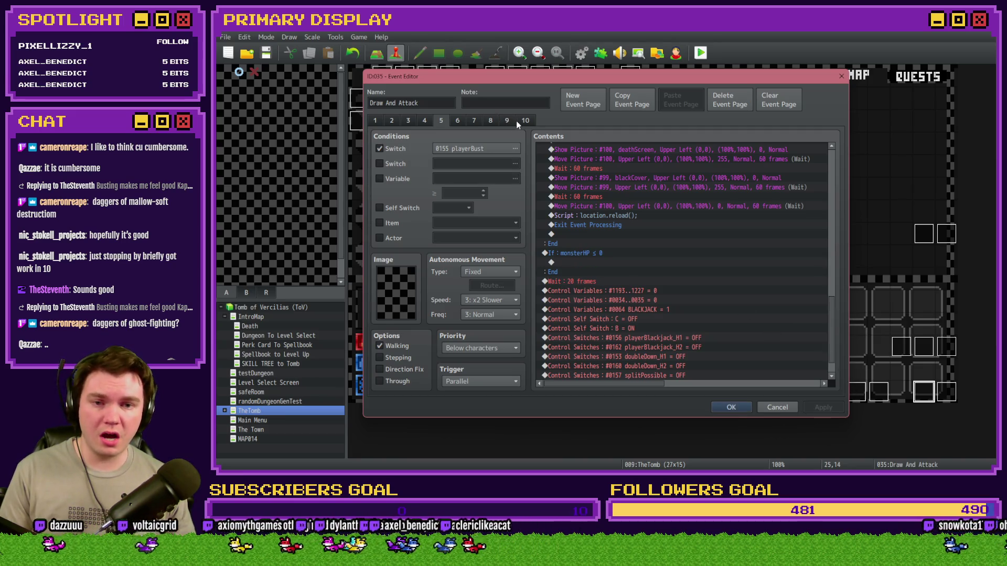
Step: Inspect the new branch's contents and event page 10, then return to page 5
double_click(587, 262)
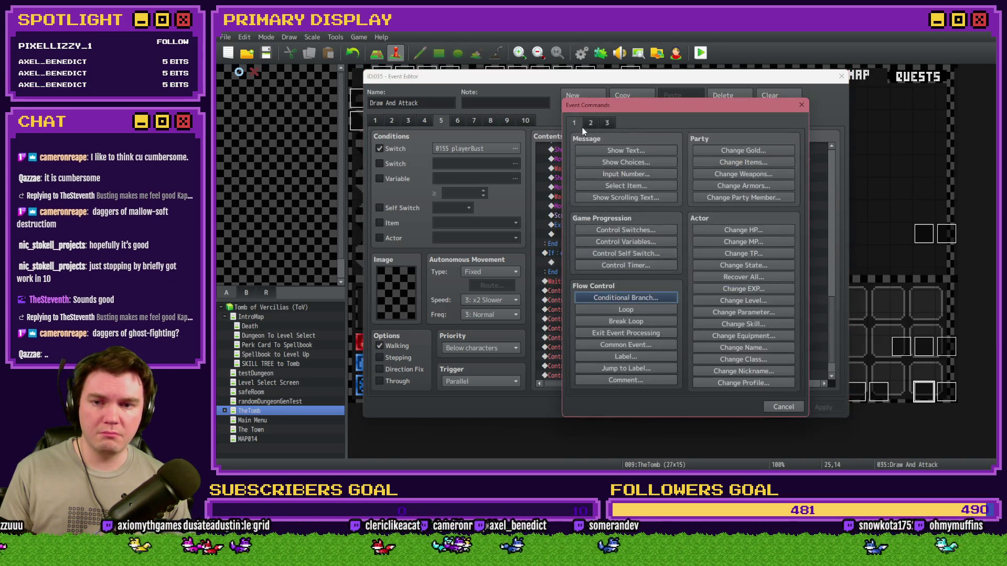
click(782, 407)
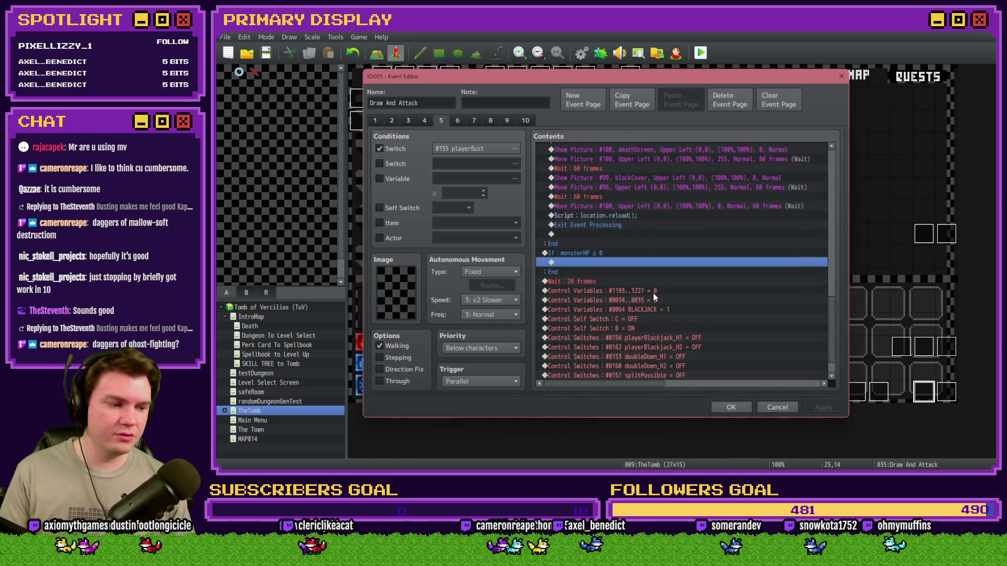
click(518, 122)
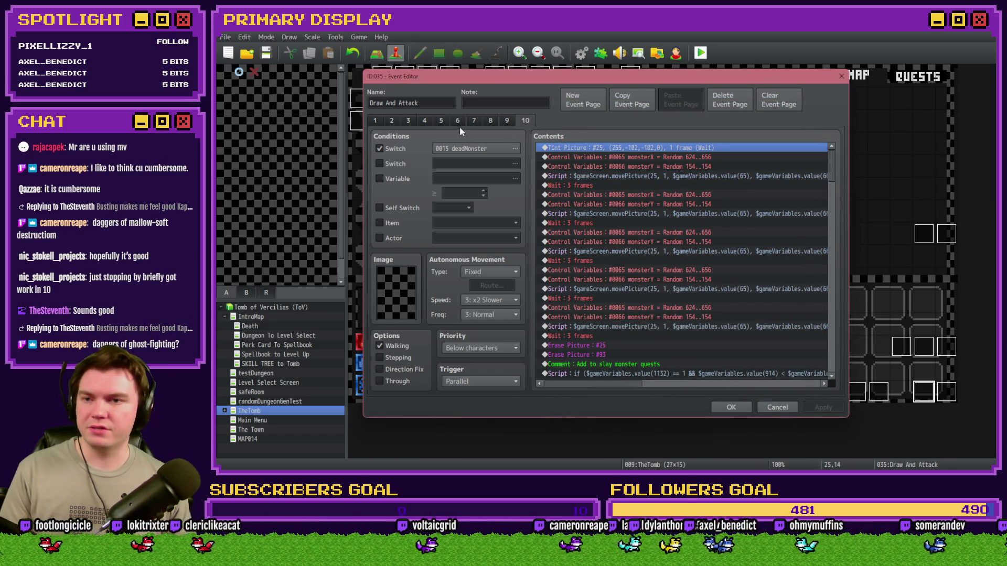
click(441, 121)
drag(830, 173, 827, 347)
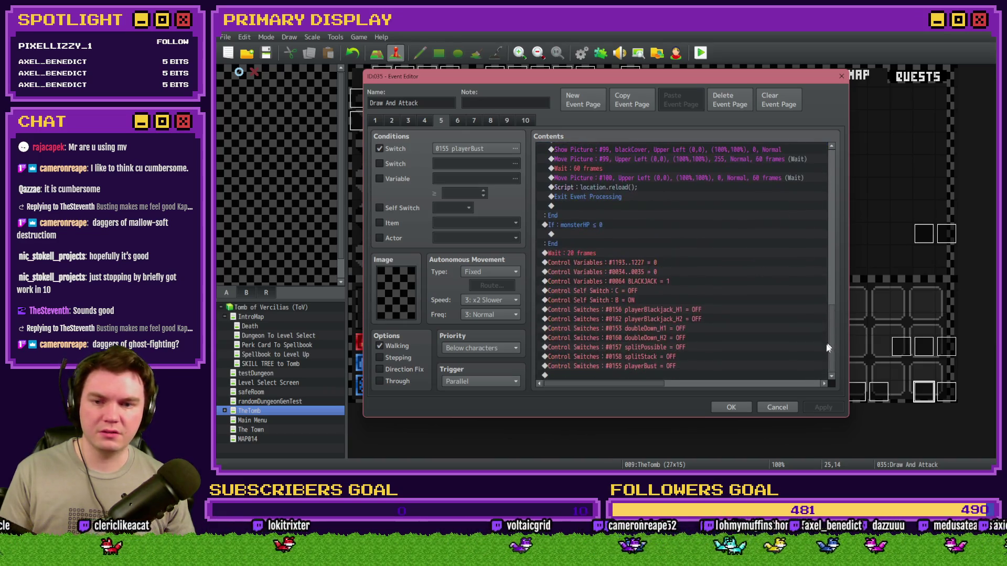
Step: Inside the branch, turn switch deadMonster ON and close the event editor with OK
double_click(595, 234)
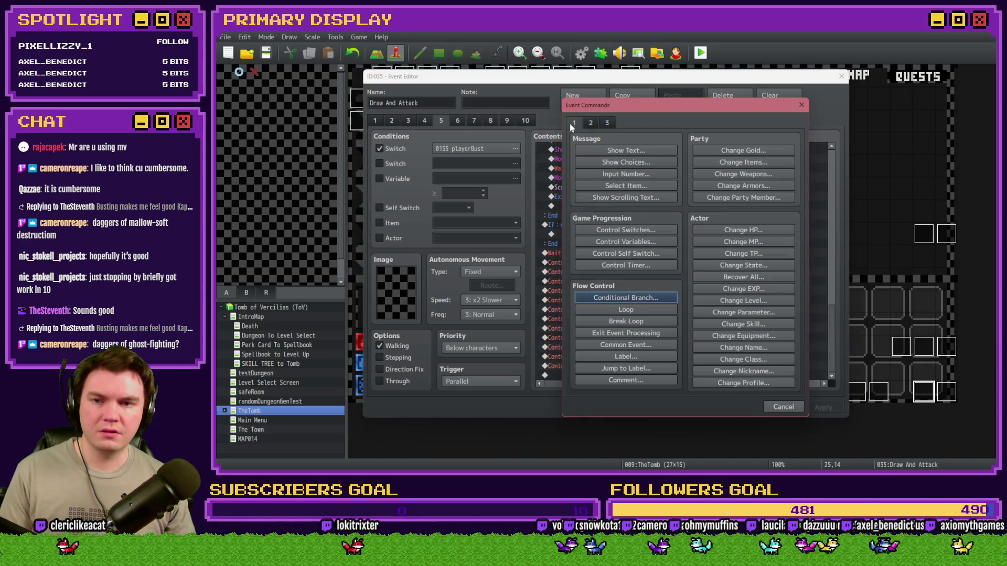
click(614, 231)
click(700, 238)
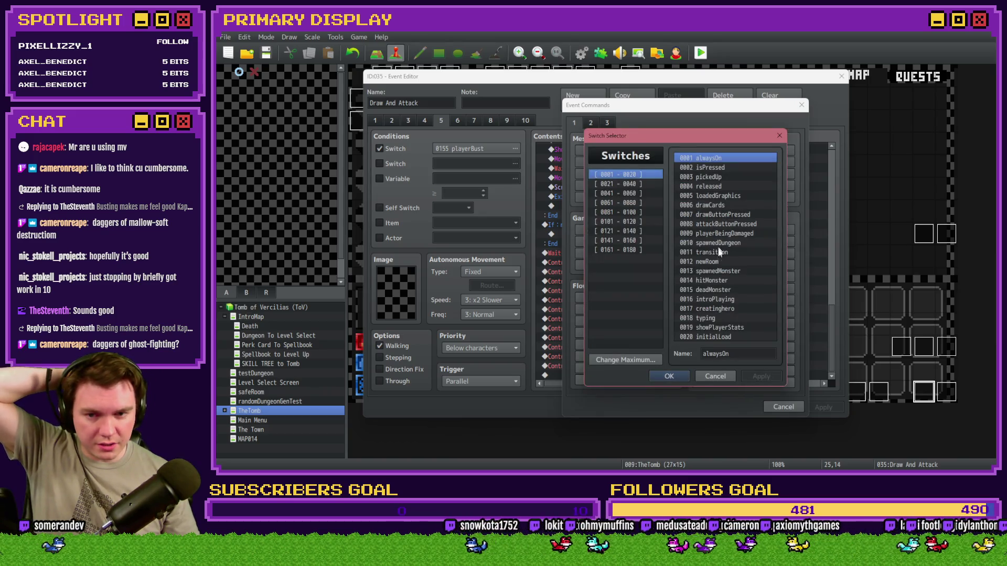
double_click(709, 289)
click(700, 301)
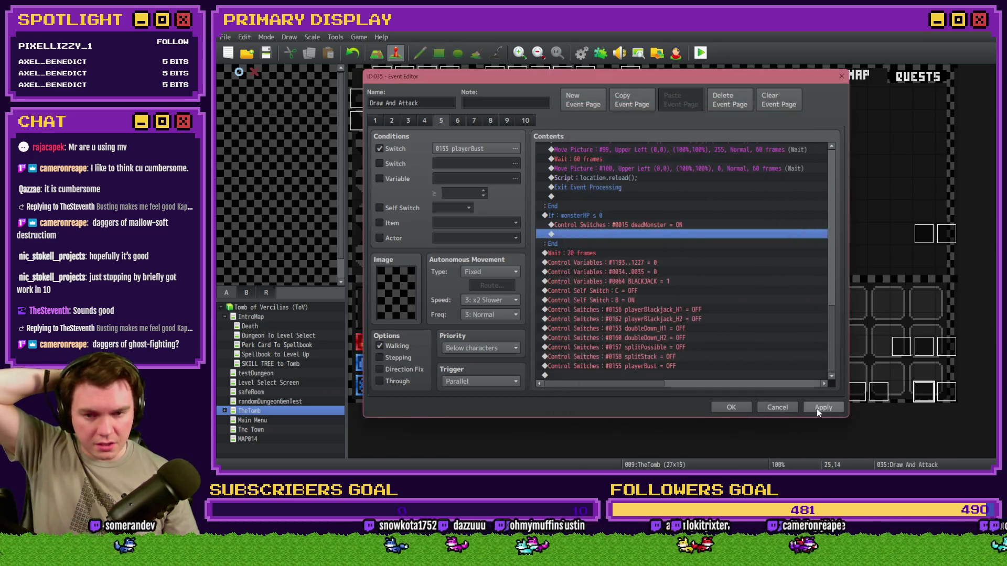
click(731, 407)
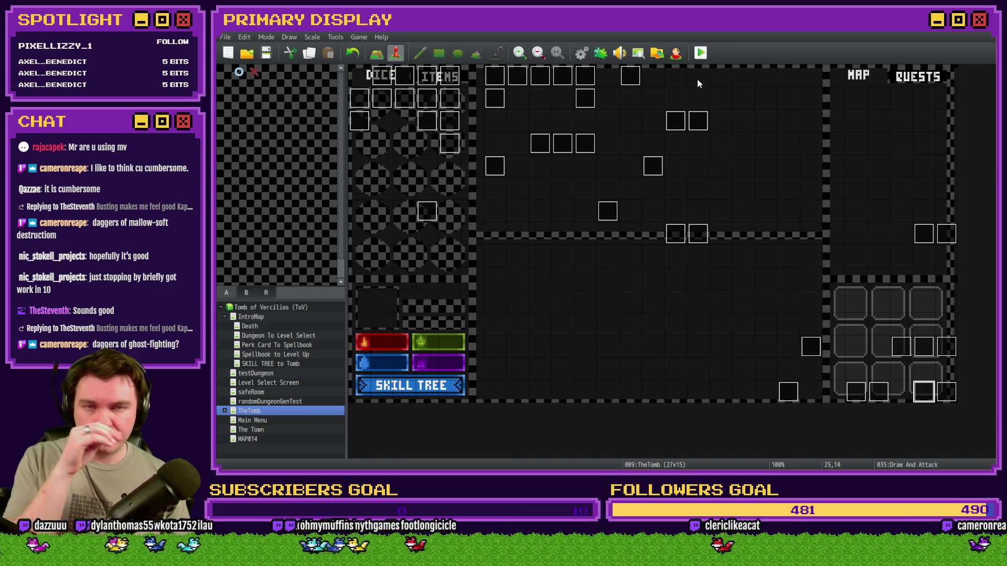
Step: Start a playtest and pick the Spiked Pauldron perk card from the three offered
click(700, 52)
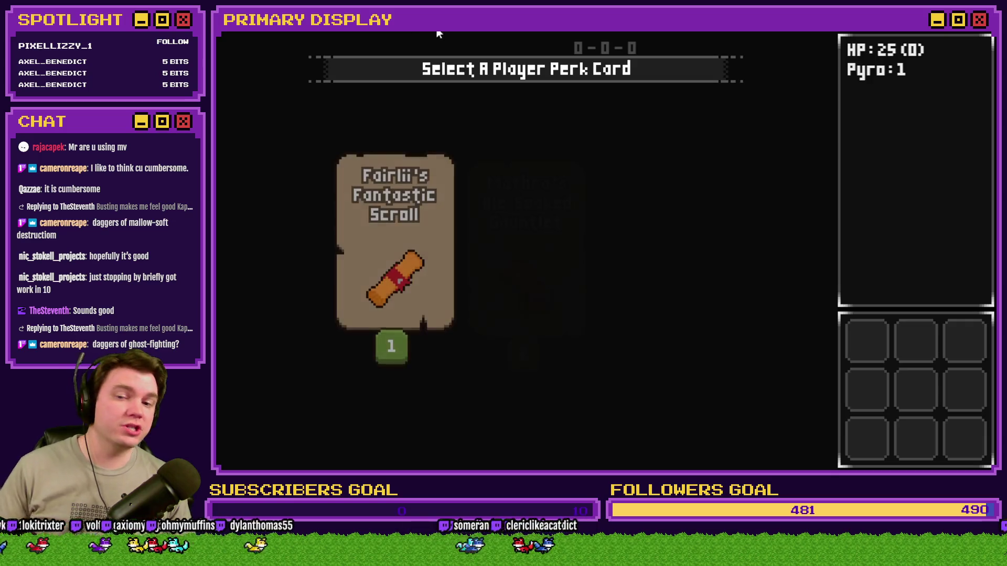
mouse_move(671, 212)
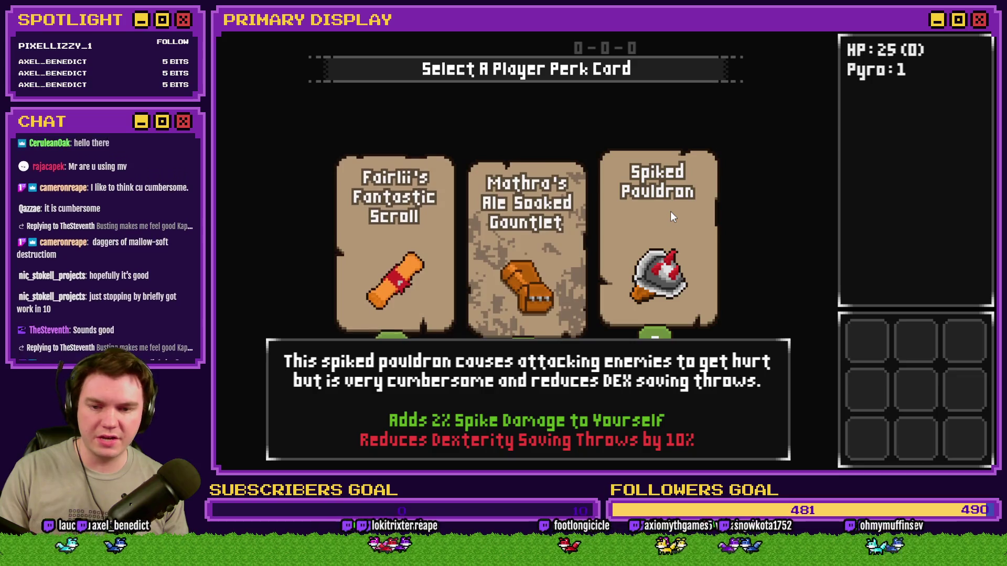
click(672, 216)
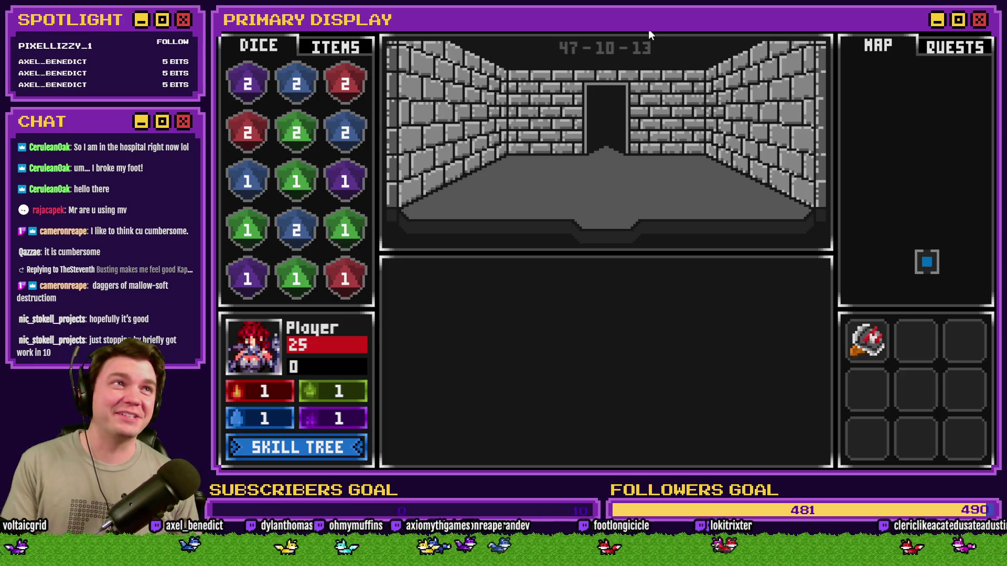
Step: Walk forward two rooms until the orc card battle begins
key(w)
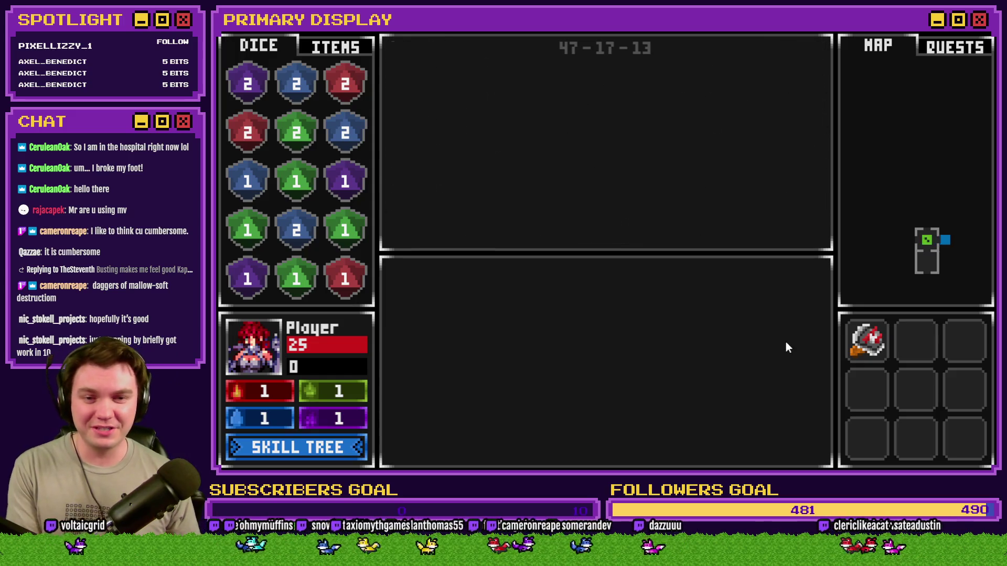
key(w)
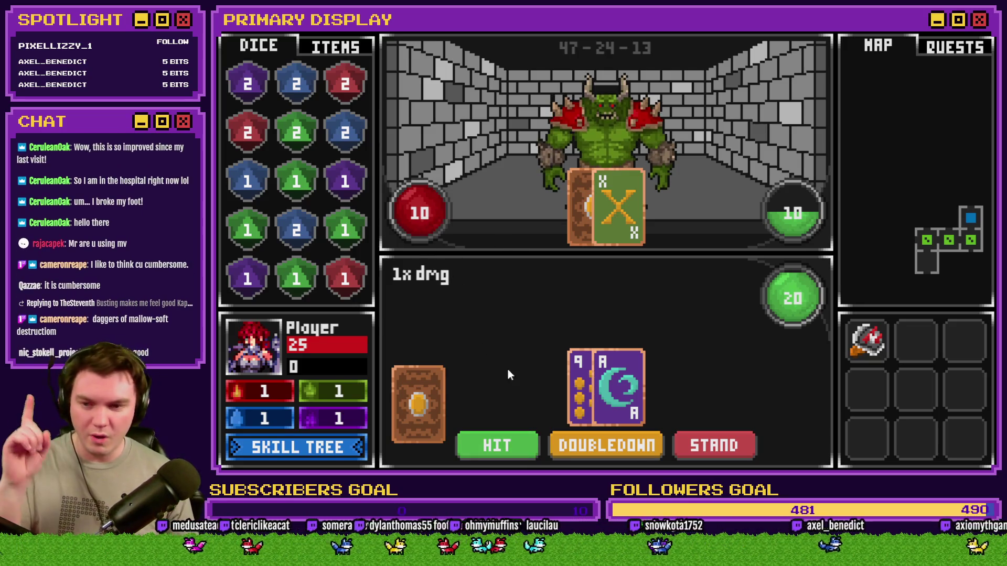
Step: Hit three times and stand at 21, then hit twice next round and bust at 22
click(508, 448)
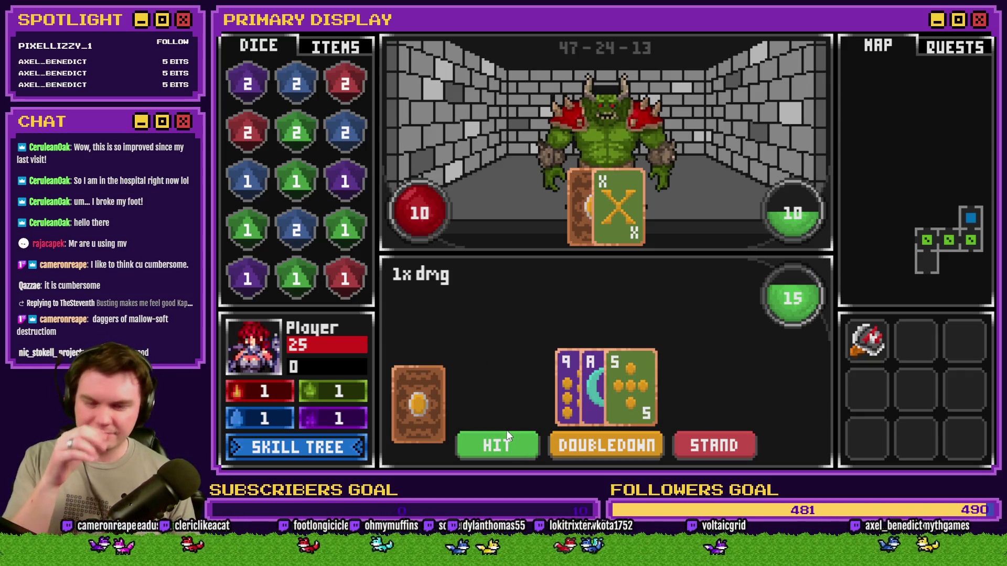
click(505, 443)
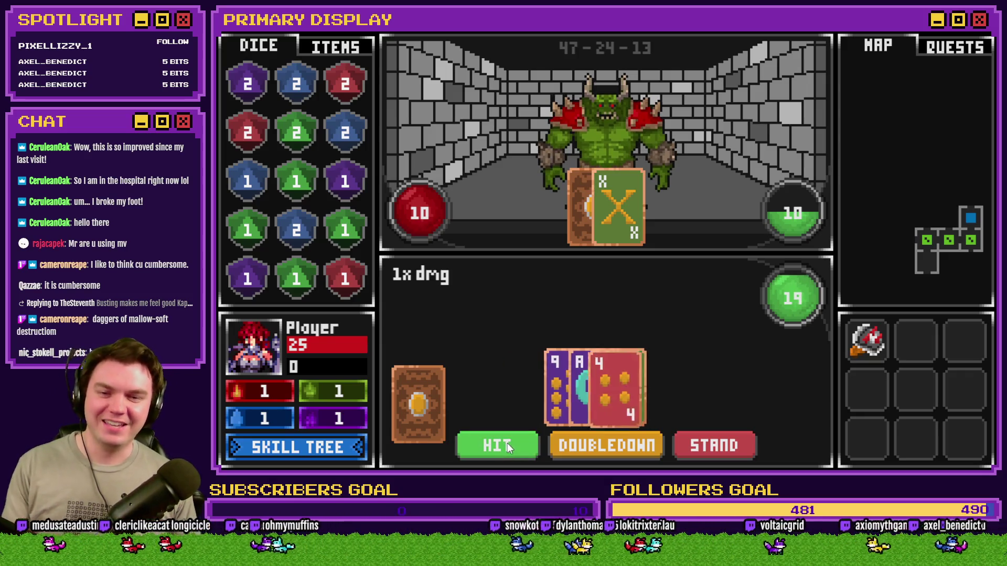
click(505, 452)
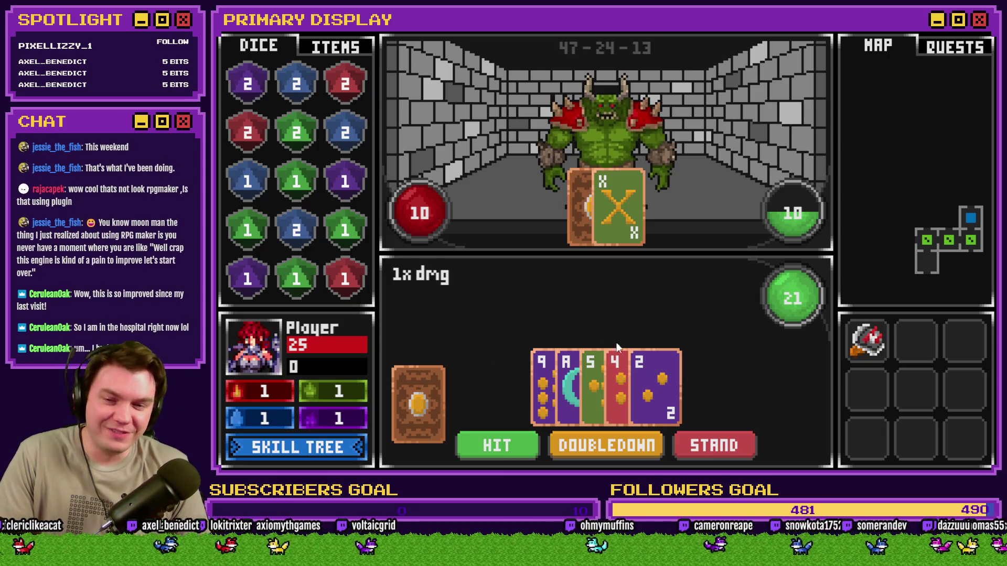
click(721, 445)
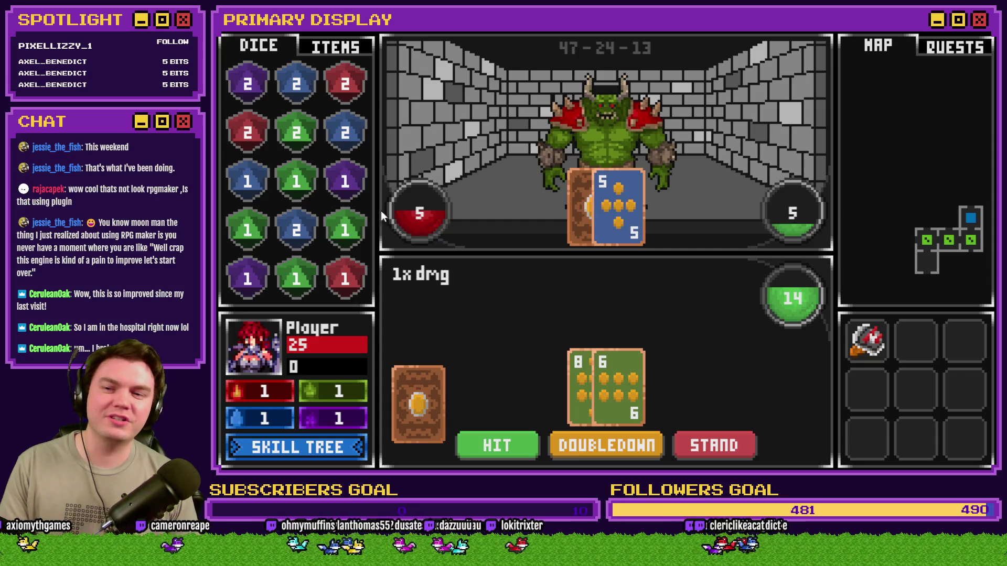
click(506, 446)
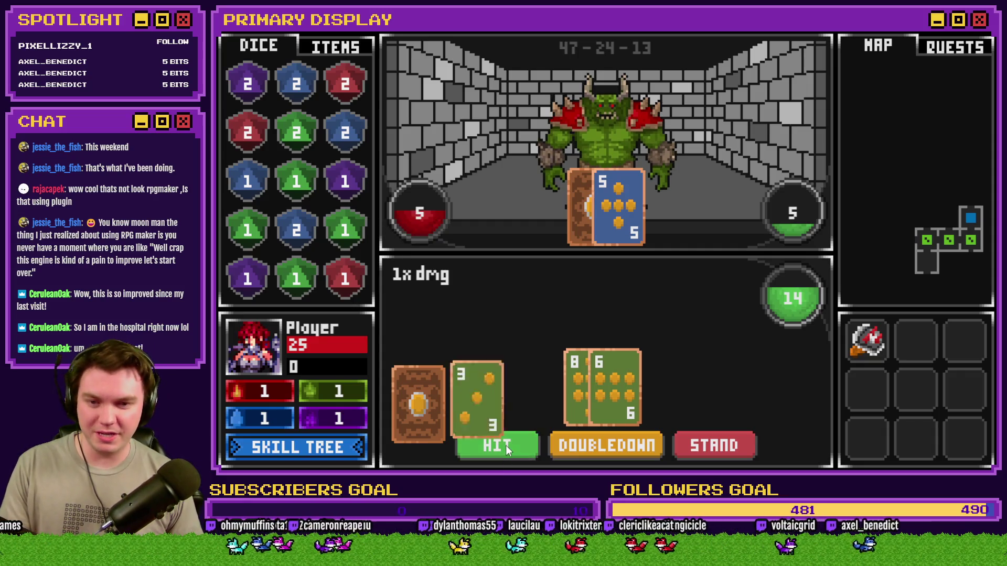
click(509, 439)
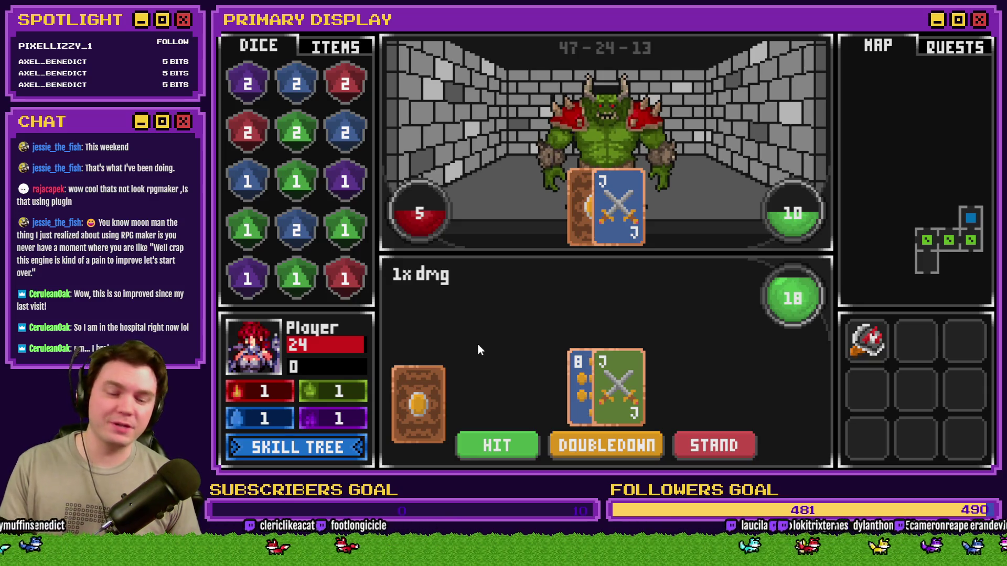
Step: Check in the F9 debug view that perk_thornsDamage(%) is 5 and perk_DexSavingThrow(%) -10, then end the playtest
key(F9)
scroll(323, 408, down, 5)
key(Down)
key(Down)
key(Down)
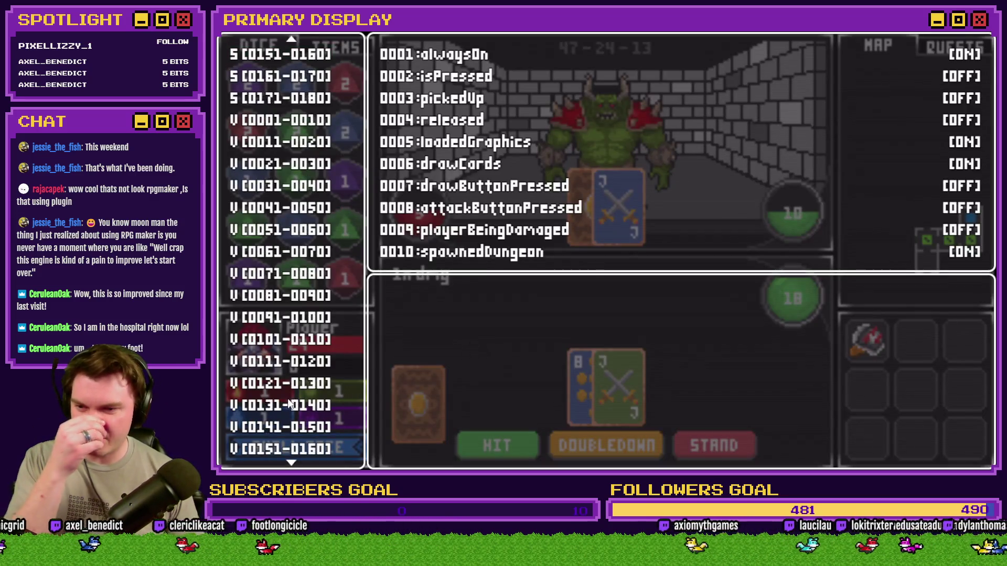
scroll(299, 401, down, 20)
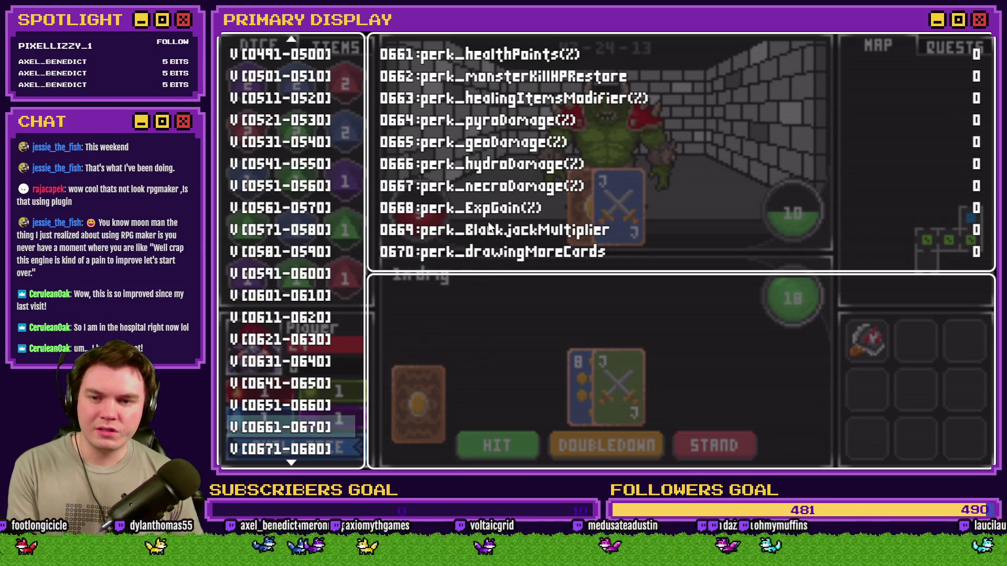
key(Down)
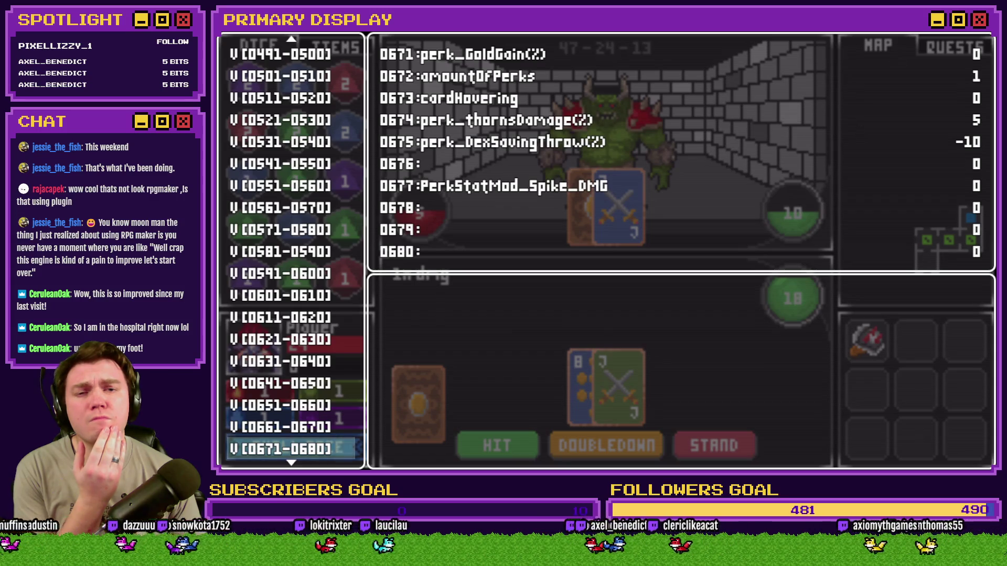
click(978, 27)
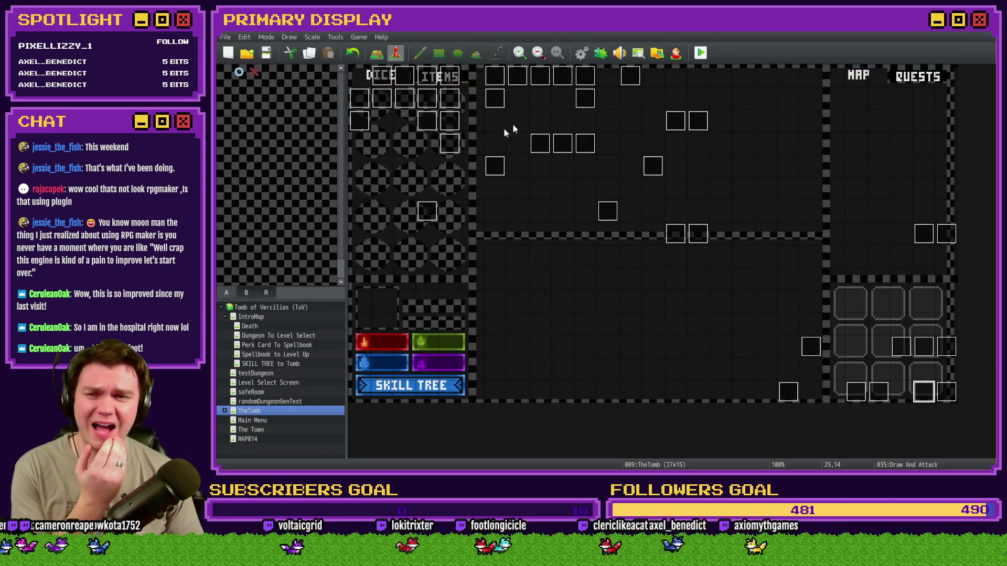
click(579, 53)
scroll(675, 190, down, 4)
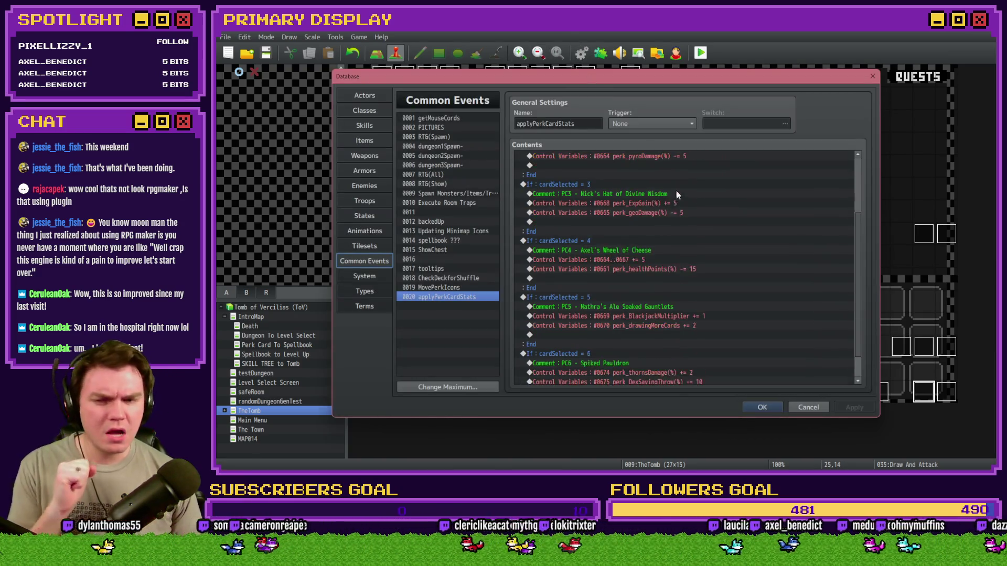
double_click(681, 342)
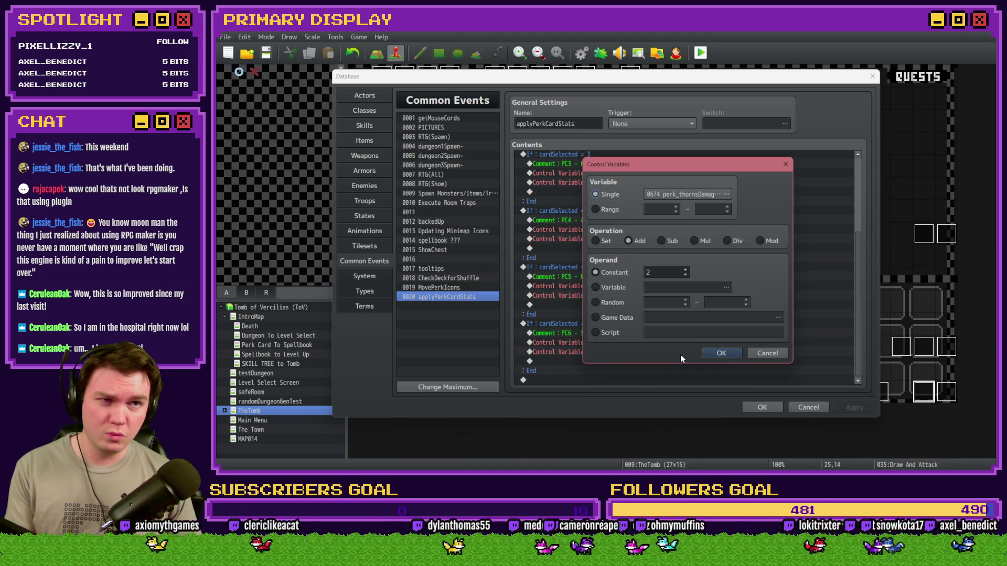
key(Return)
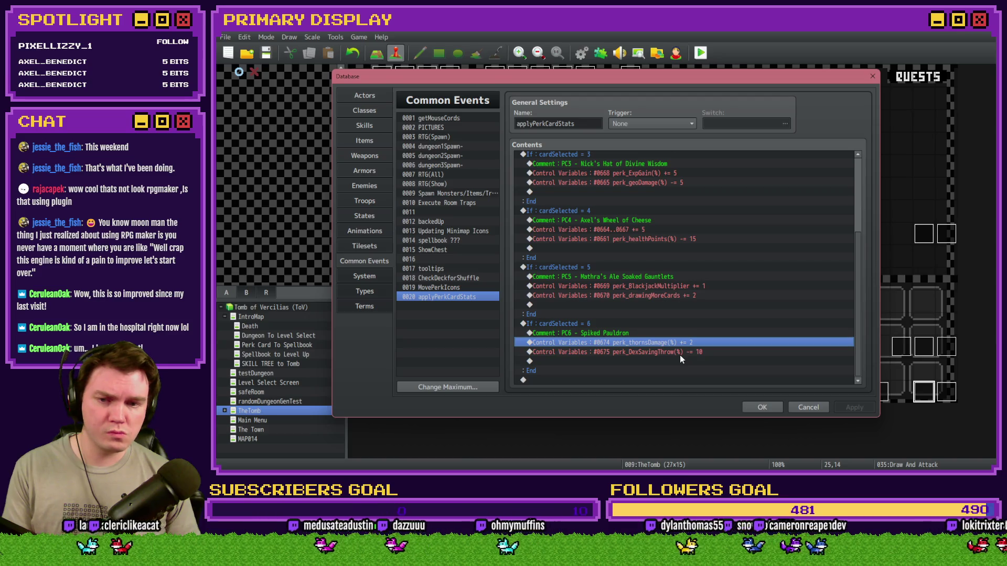
click(759, 407)
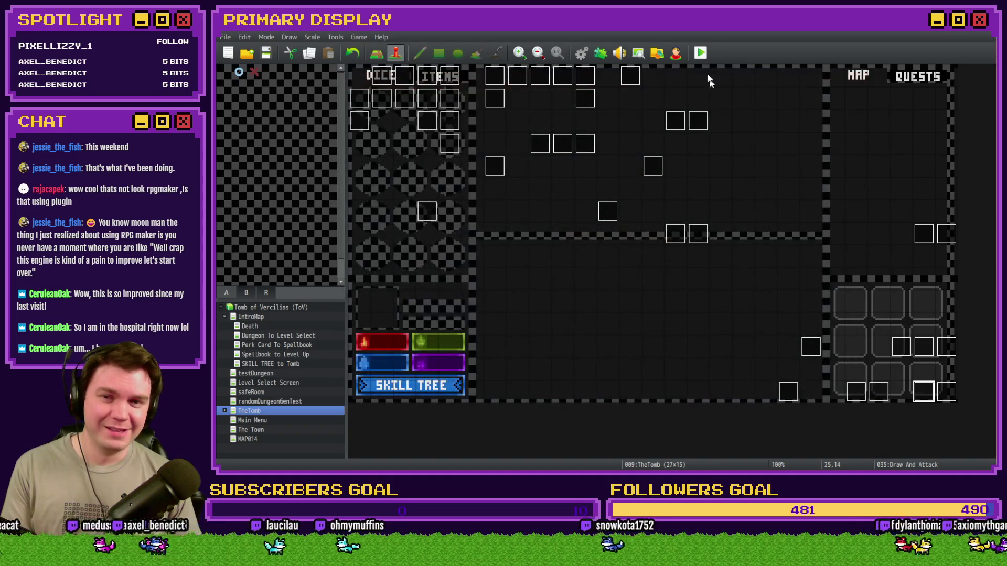
Step: Save the project, launch a playtest, pick Spiked Pauldron, and show the ITEMS inventory
click(700, 53)
click(567, 263)
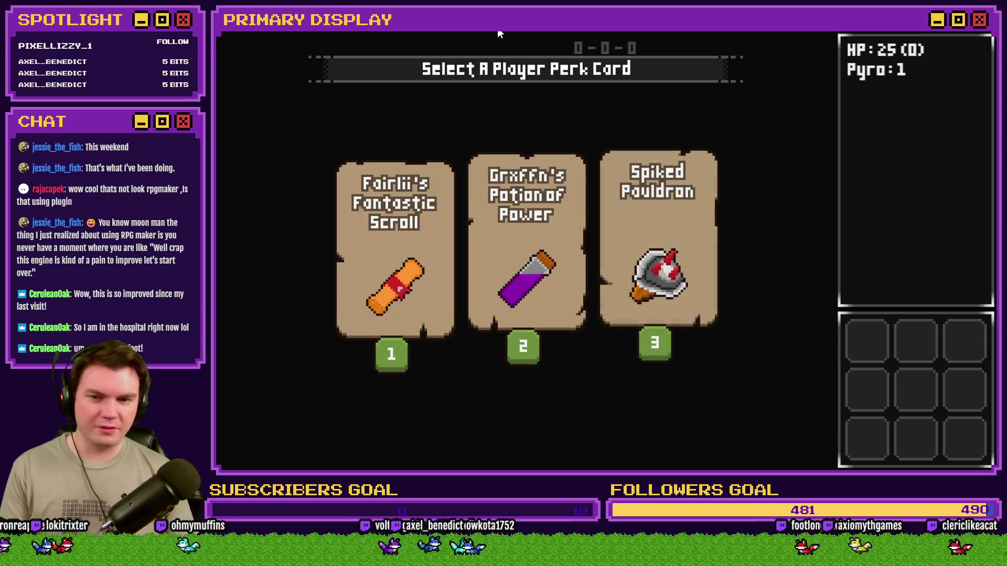
click(647, 257)
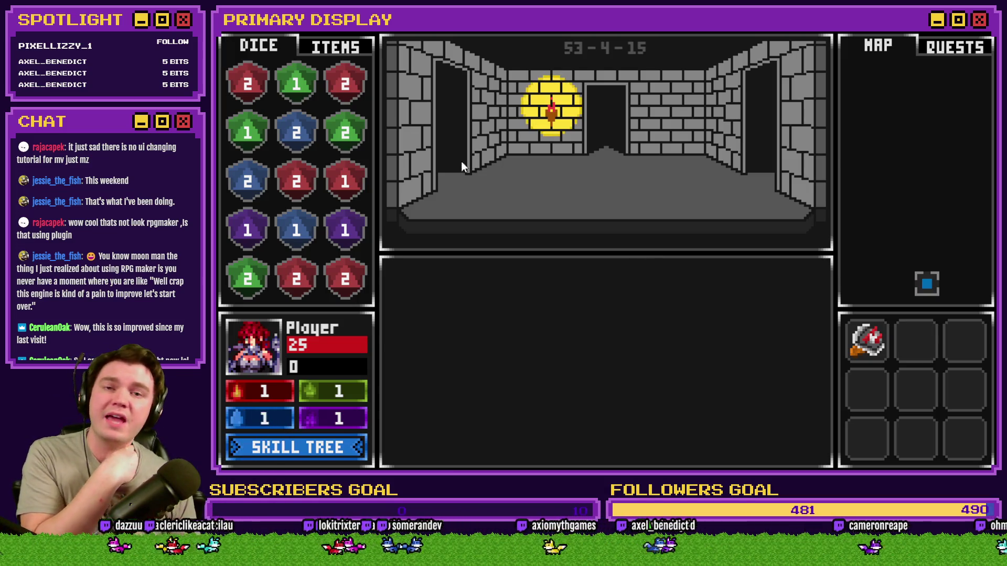
click(344, 48)
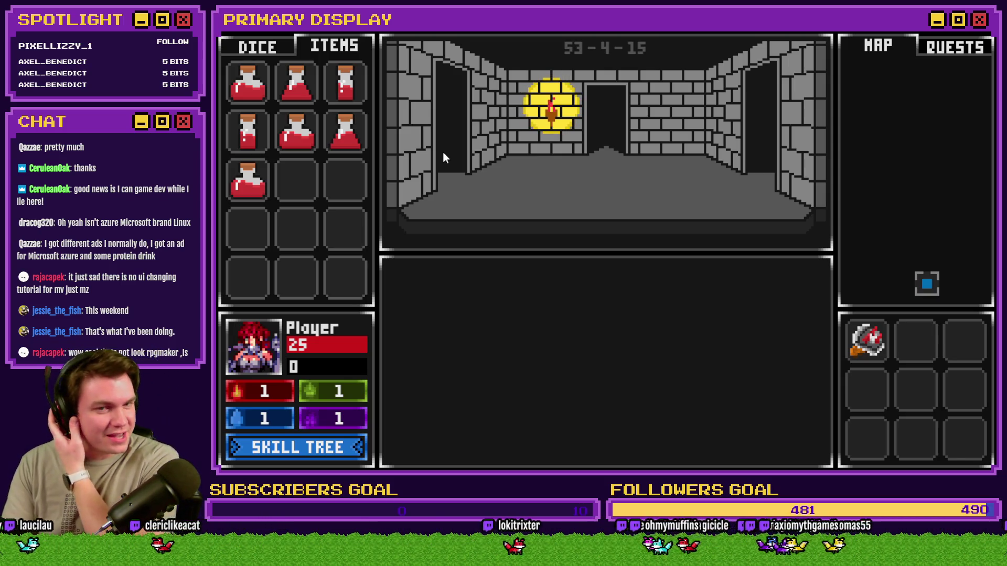
Step: Walk forward into room 53-3-15 to trigger the skull card battle
key(Up)
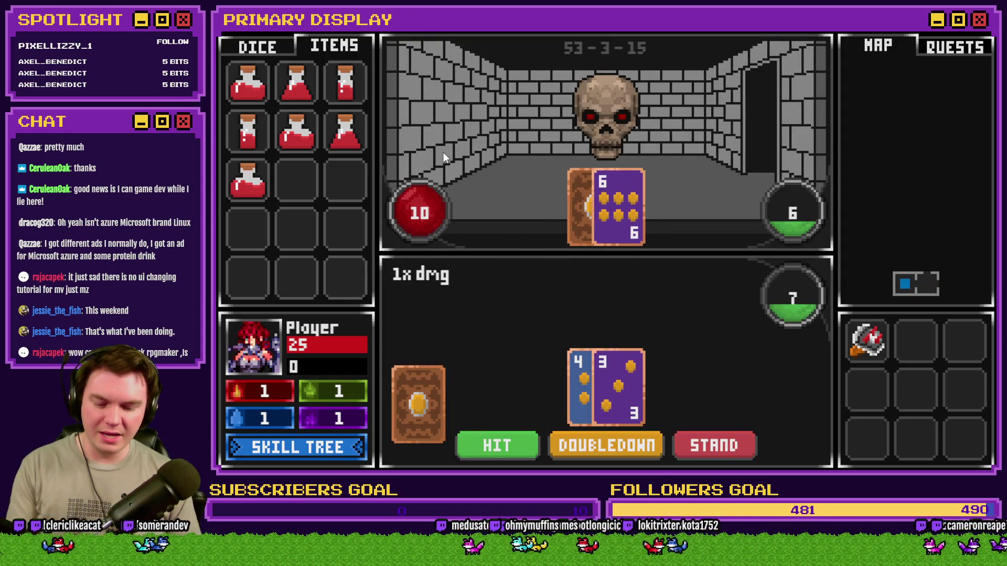
Step: Read perk_thornsDamage(%) as 5 in the debug view's V[0671-0680] range
key(F9)
scroll(306, 286, down, 8)
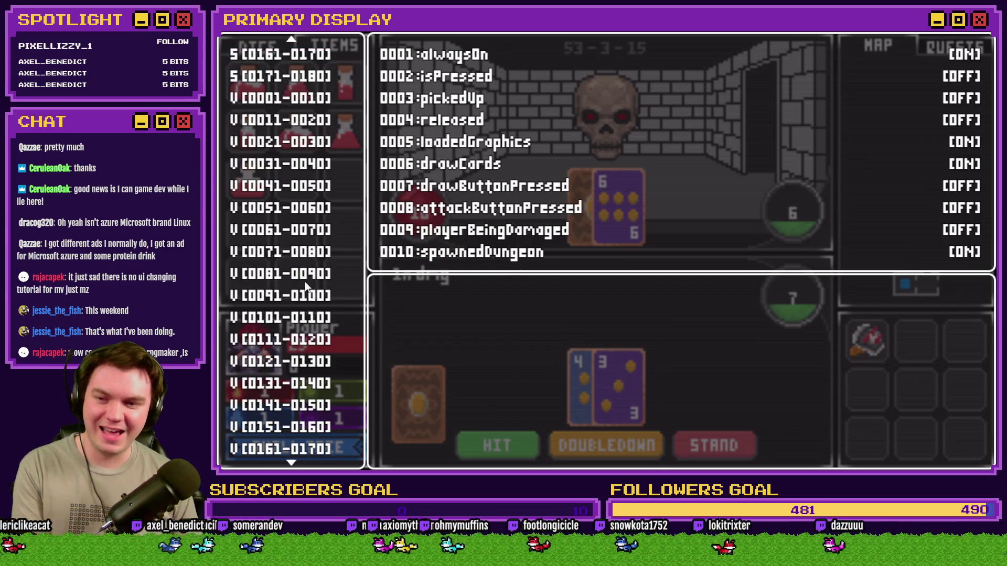
scroll(306, 286, down, 20)
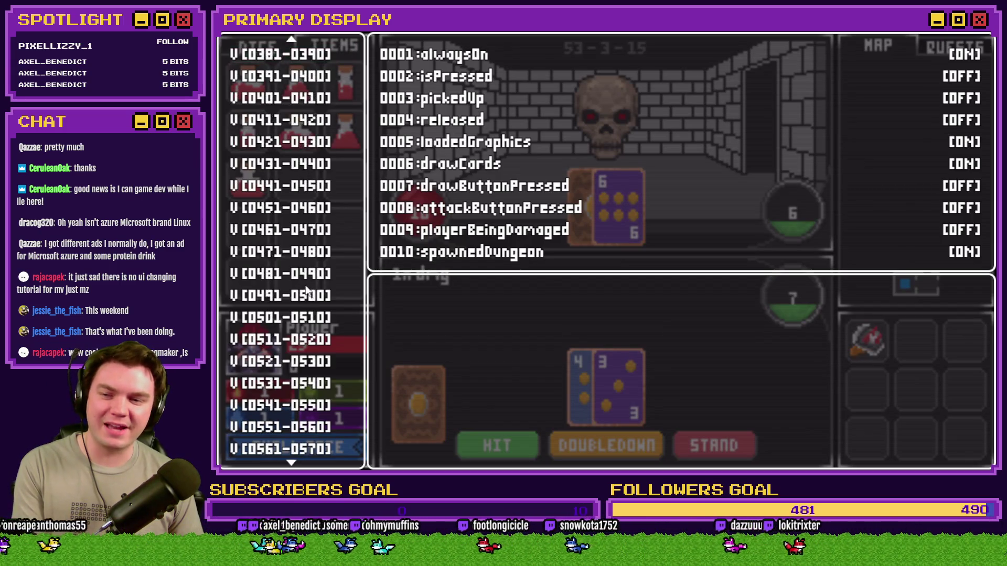
scroll(305, 291, down, 15)
click(352, 336)
key(Down)
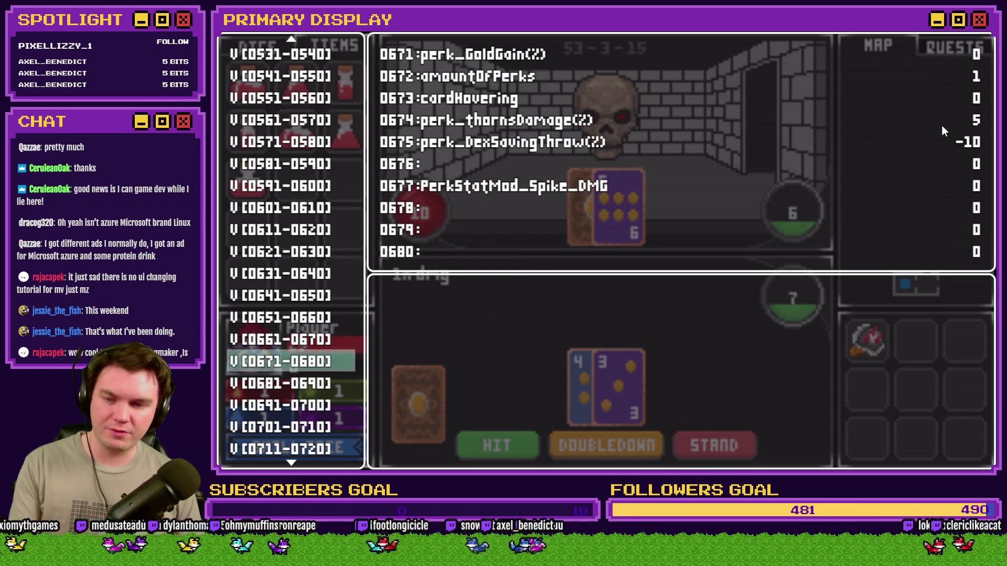
Step: Restart to perk selection, recheck perk_thornsDamage(%) at 3 in debug, then close the playtest
key(Escape)
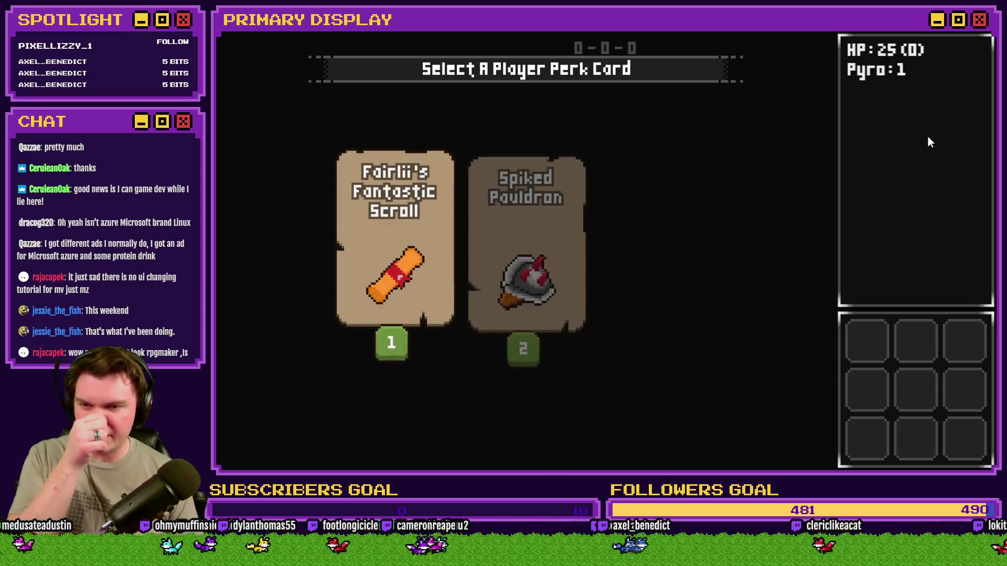
key(F9)
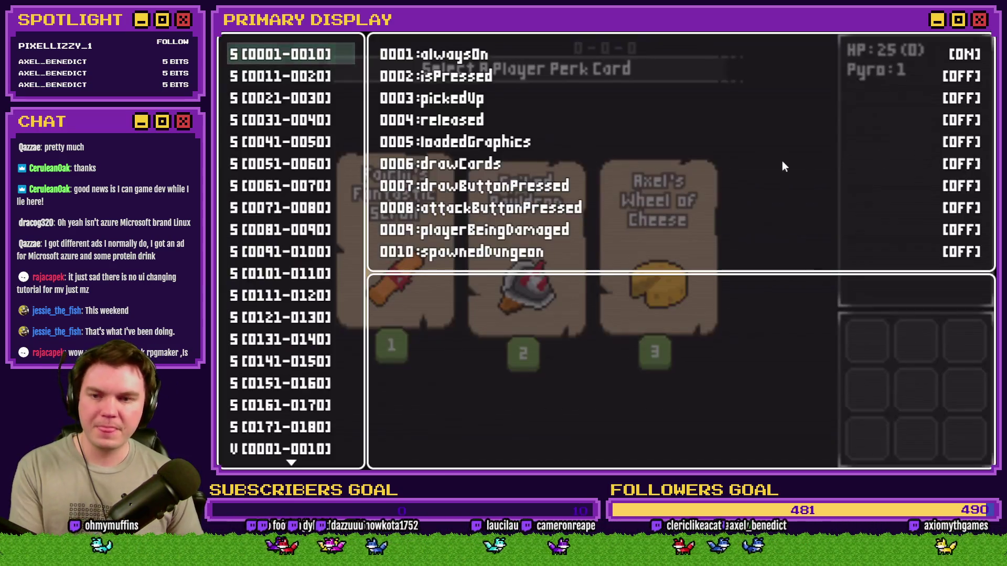
scroll(307, 360, down, 10)
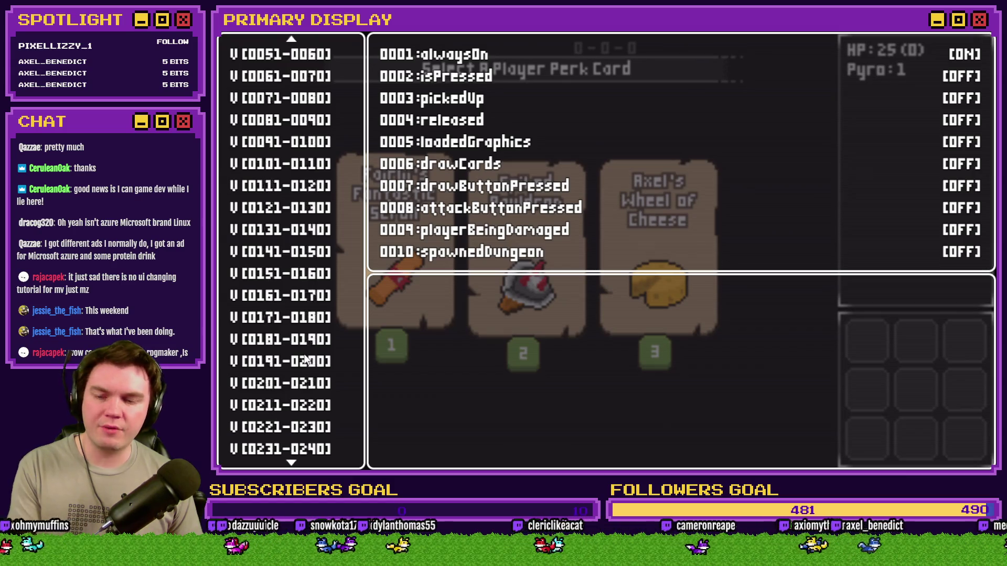
scroll(307, 361, down, 15)
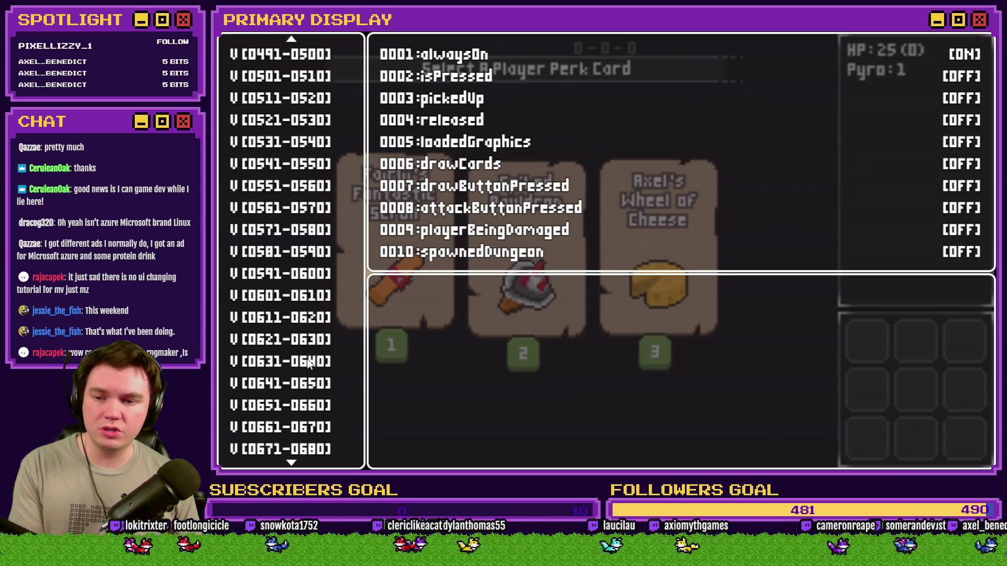
scroll(309, 363, down, 2)
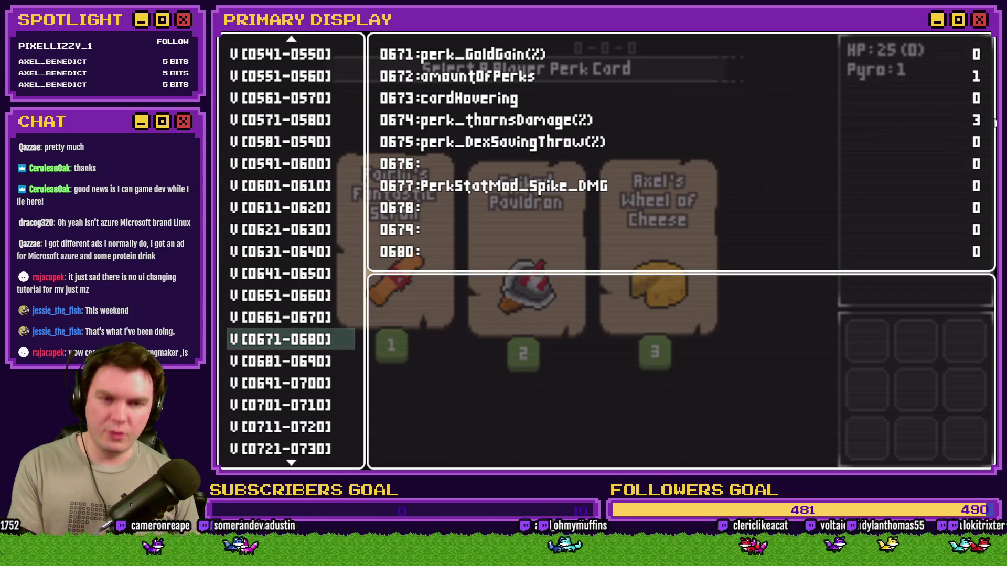
key(Escape)
key(alt+F4)
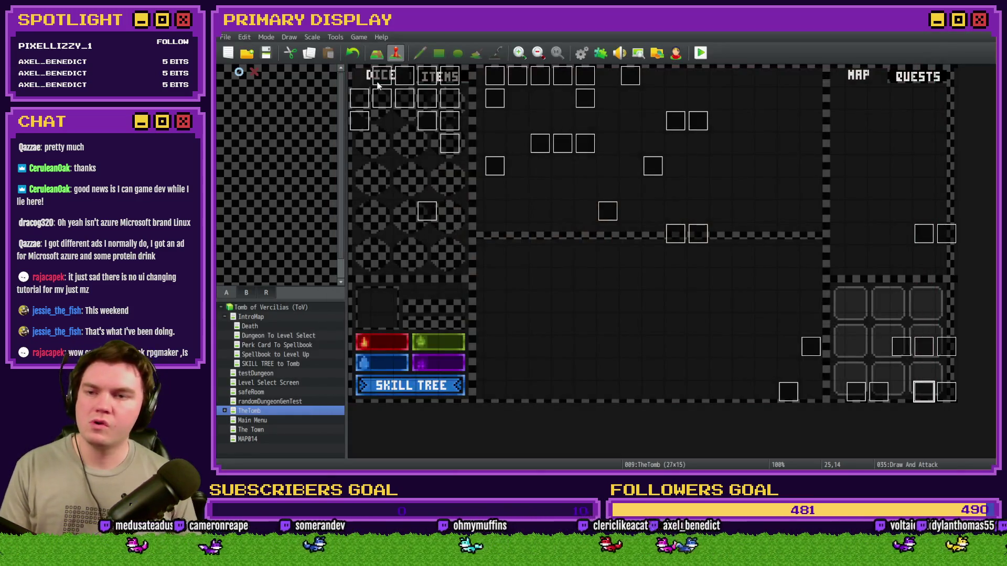
Step: Inspect TheTomb's Int/Movement event and close it without changes
double_click(381, 76)
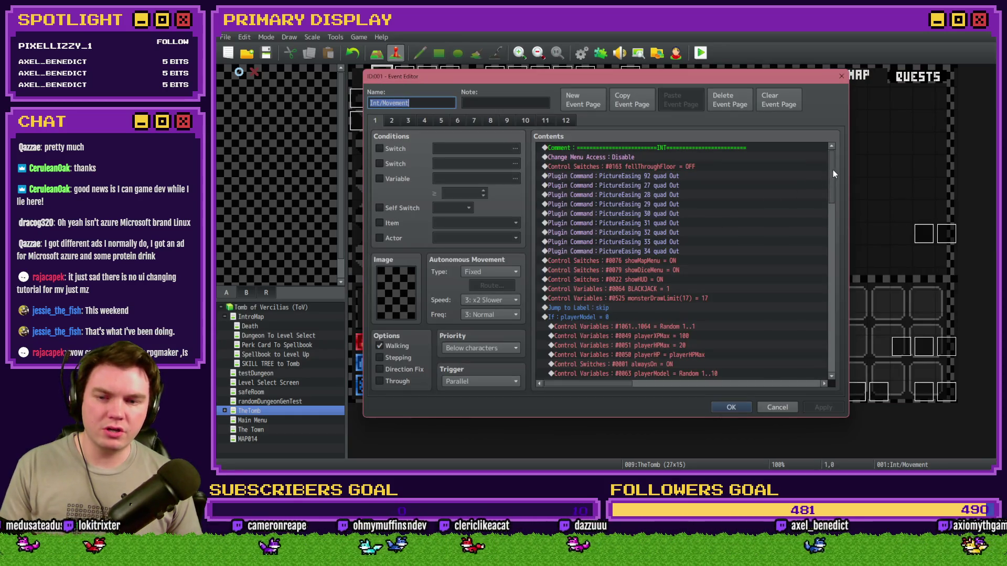
mouse_move(833, 169)
mouse_down()
mouse_move(848, 241)
mouse_move(835, 286)
mouse_up()
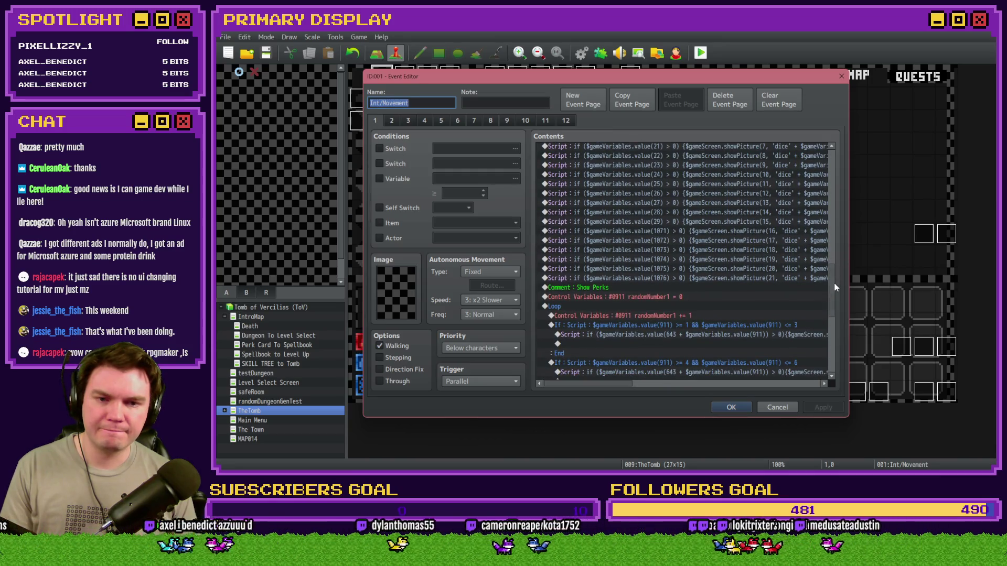
key(Escape)
Step: In the Perk Card To Spellbook Init/Anim/Wrap-up event, select the perk_thornsDamage(%) = 3 line
click(265, 345)
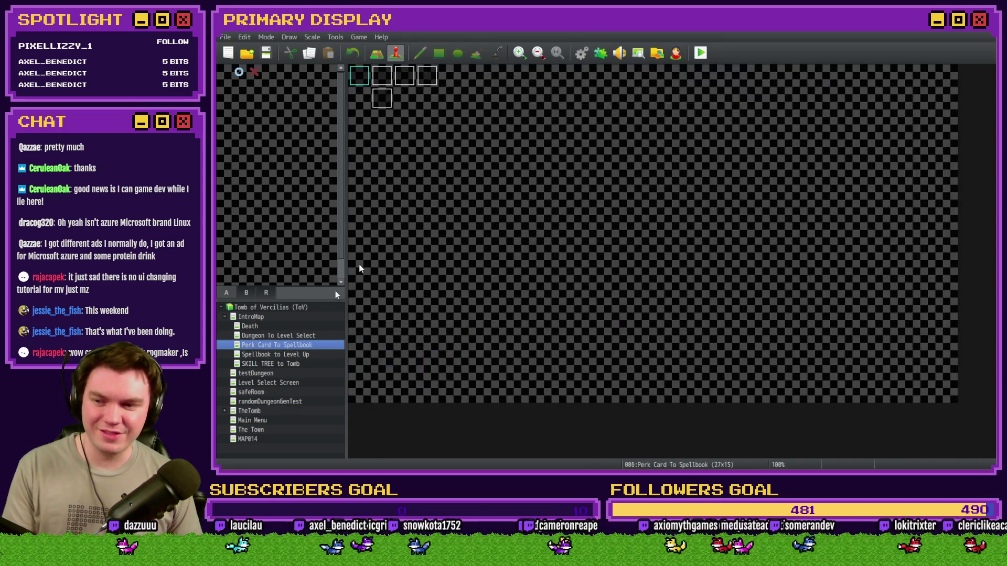
double_click(382, 75)
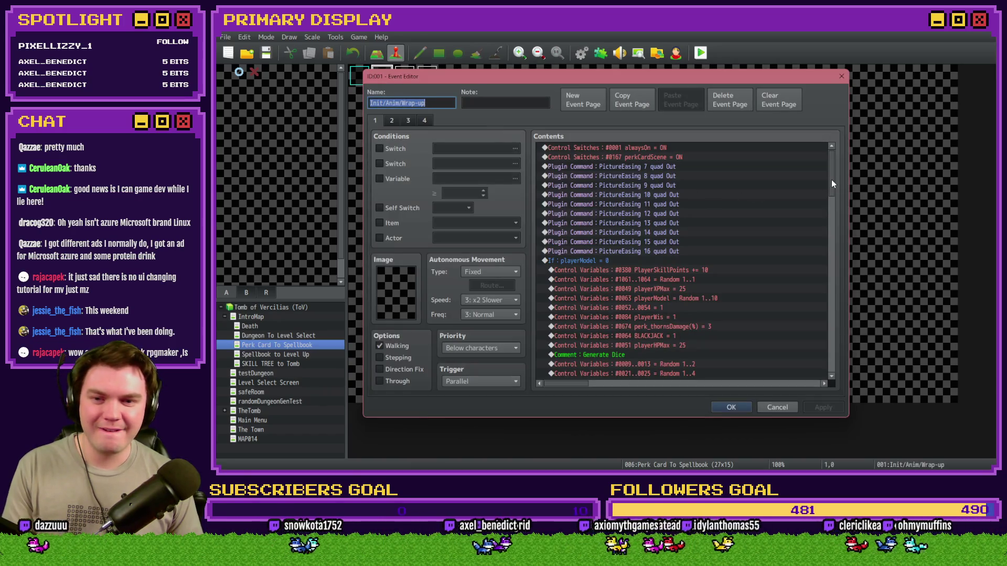
drag(832, 179, 833, 203)
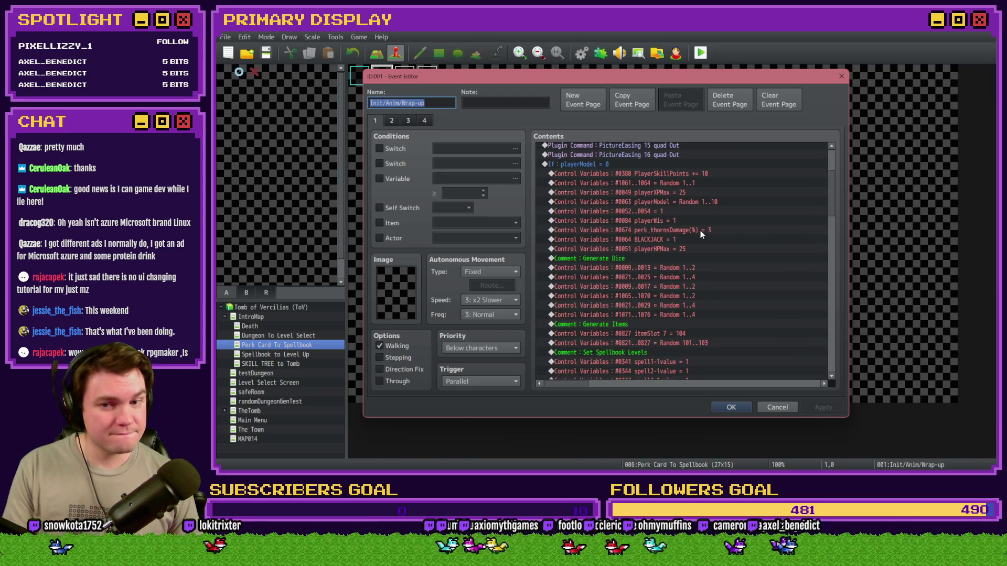
click(700, 231)
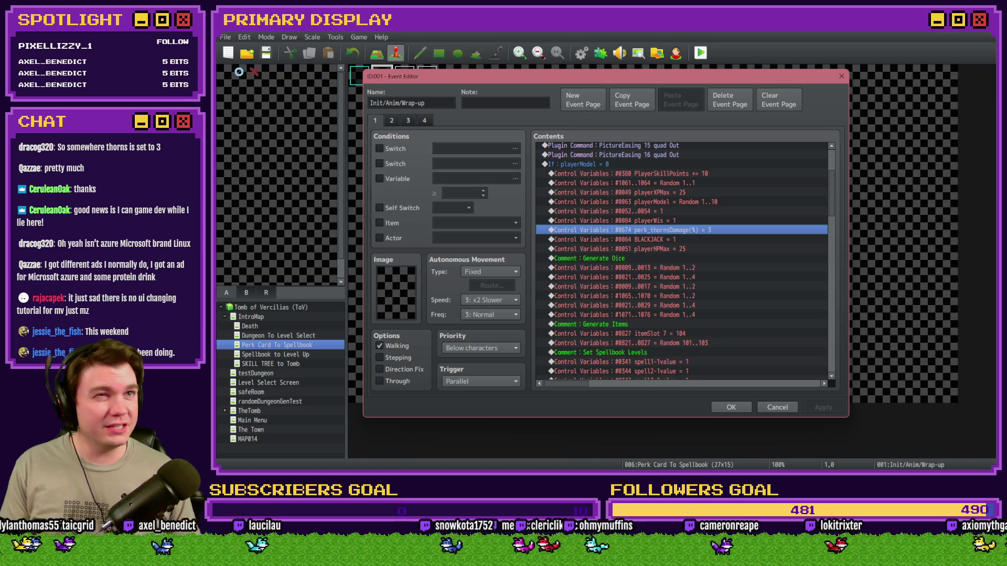
key(super+e)
drag(852, 62, 1006, 62)
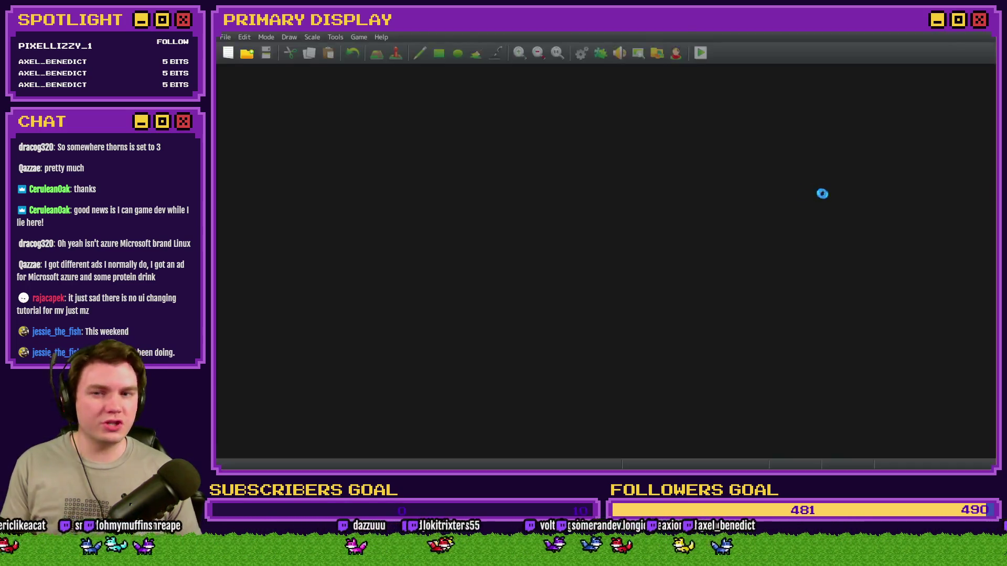
Step: On a new TheTomb event, look up variable 0674 in the 0661-0680 Variable Selector page, then cancel
double_click(360, 76)
click(397, 178)
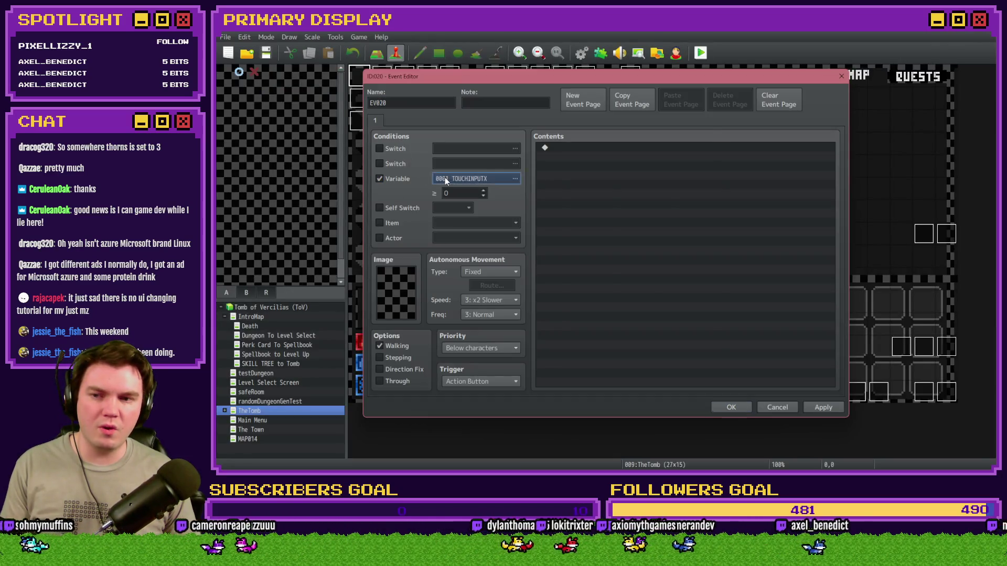
click(445, 178)
click(581, 266)
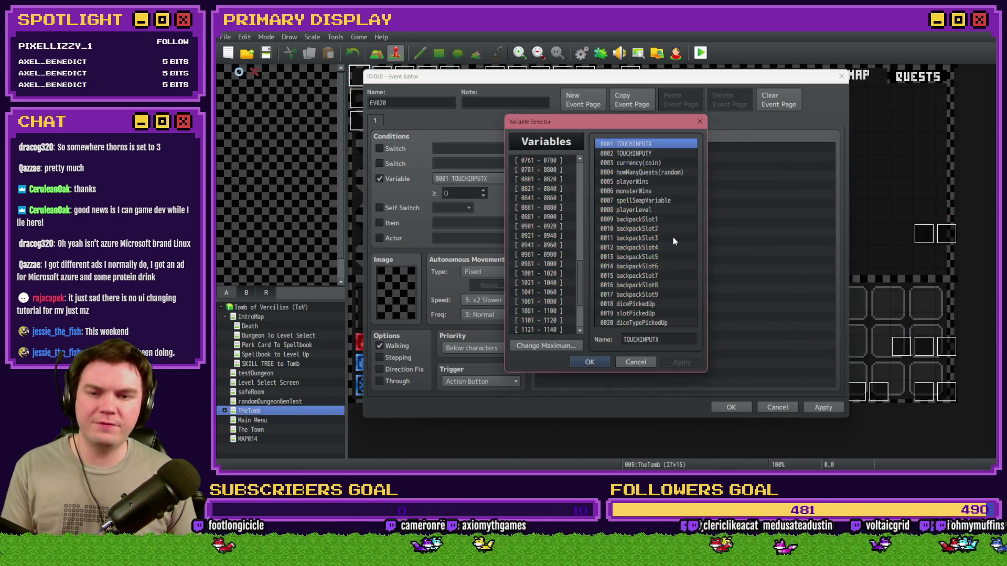
scroll(577, 276, up, 4)
click(551, 221)
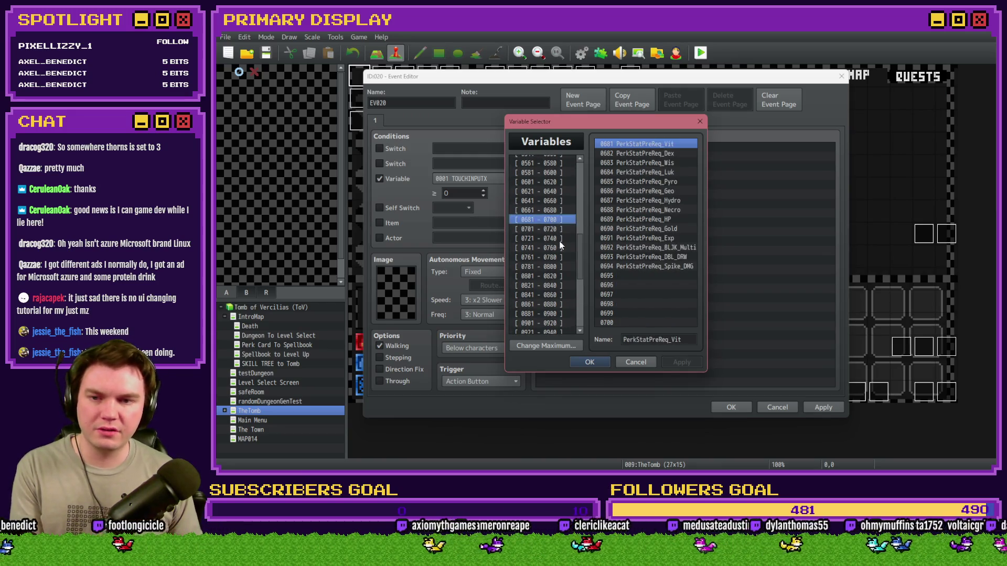
key(Up)
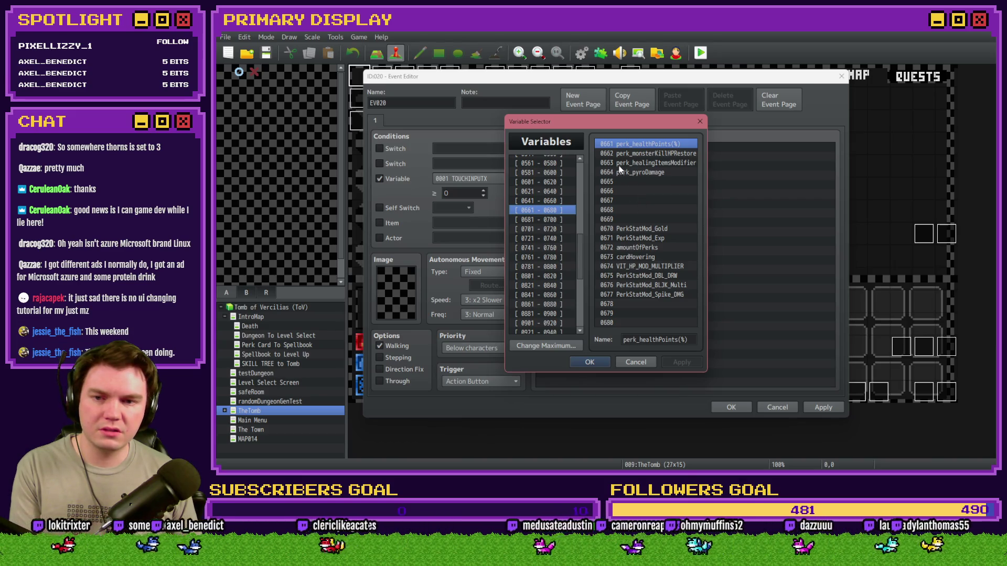
click(640, 267)
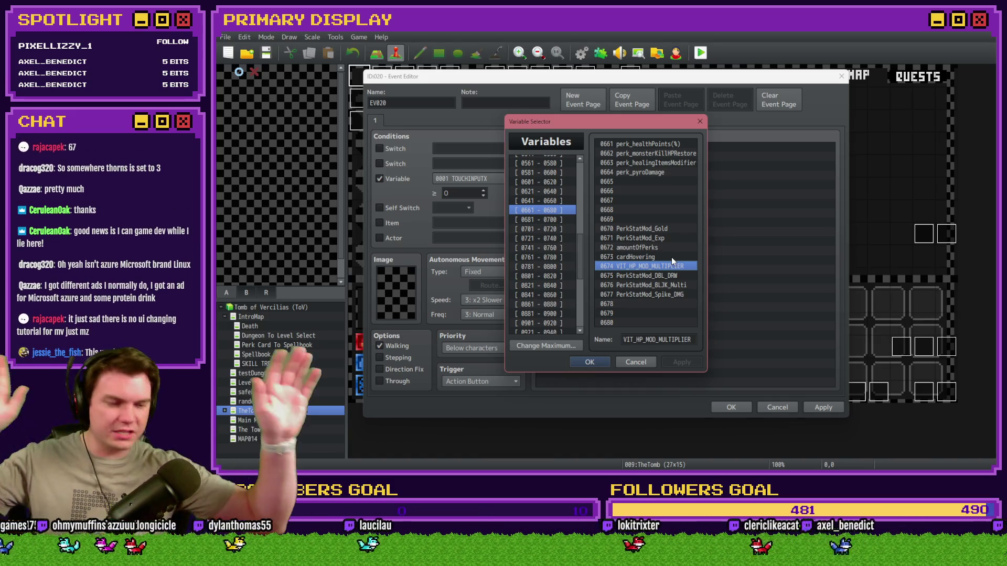
click(640, 361)
click(777, 407)
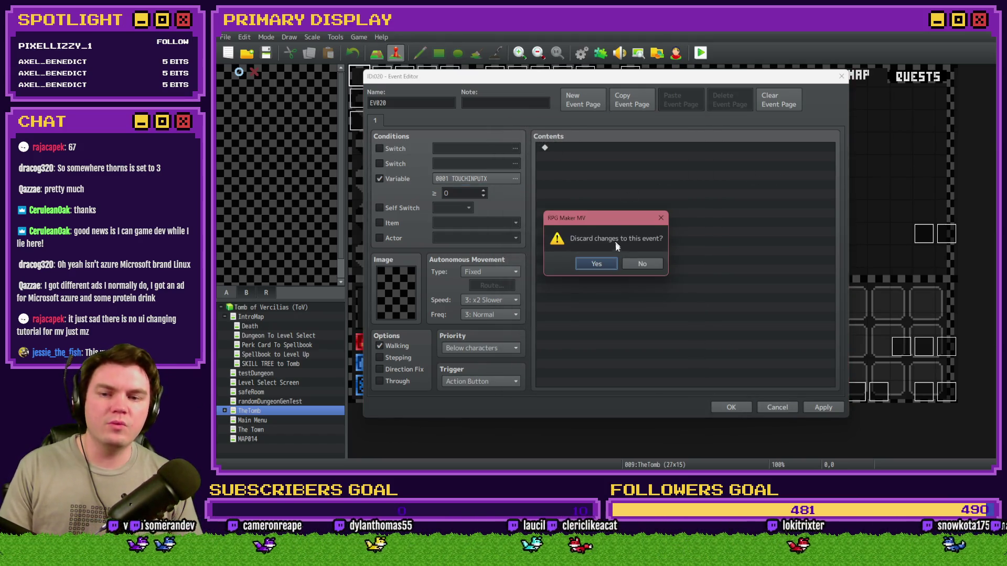
Step: Discard the stray new event and close the thorns operation and the Init/Anim/Wrap-up editor unchanged
click(605, 265)
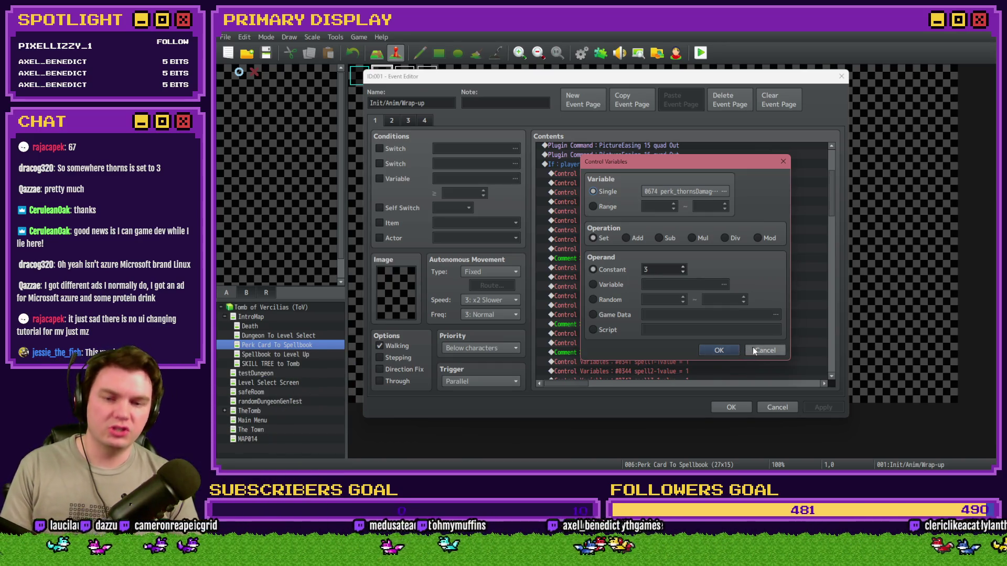
click(719, 351)
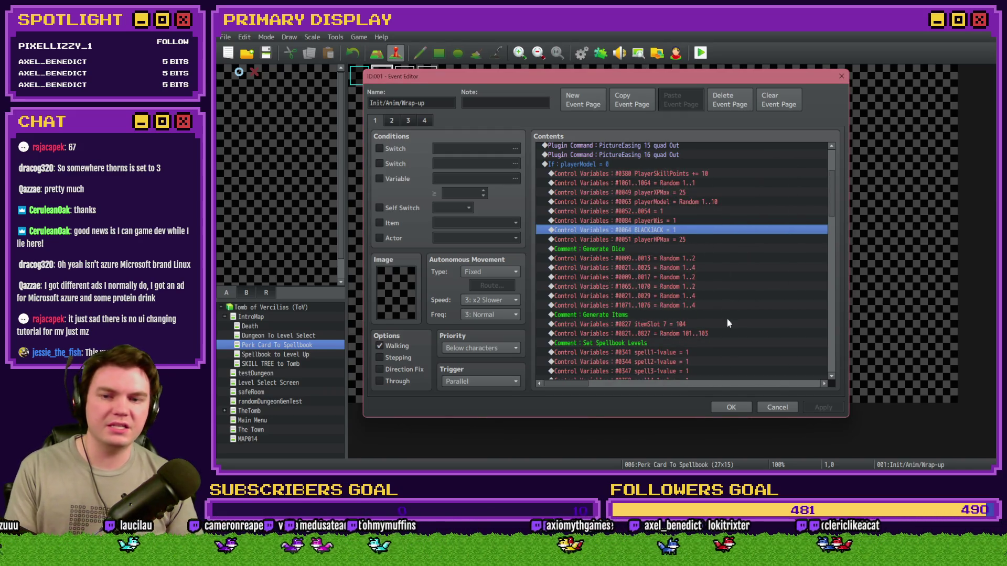
click(731, 407)
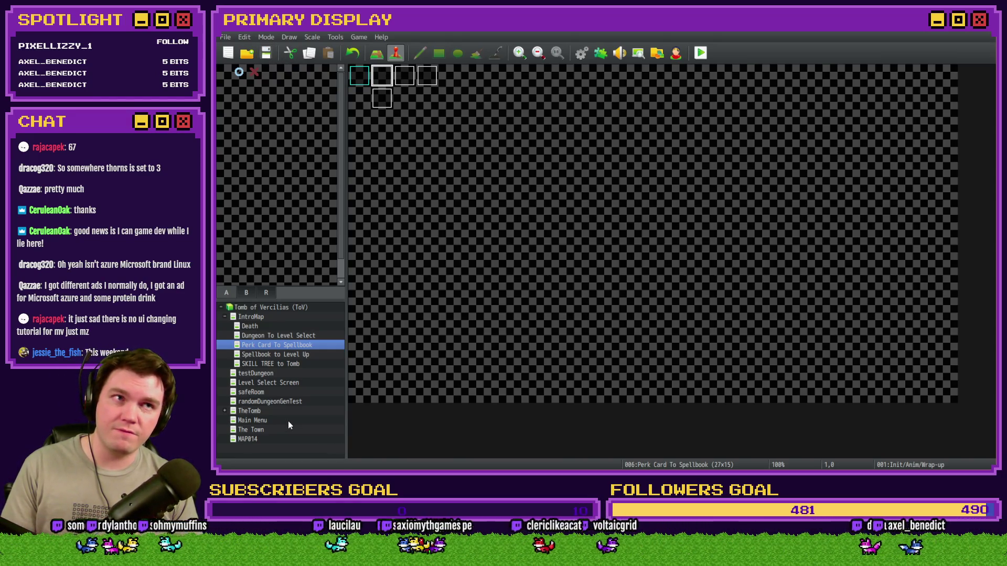
Step: Open TheTomb map's Draw And Attack event, backing out of a wrong event first
click(256, 411)
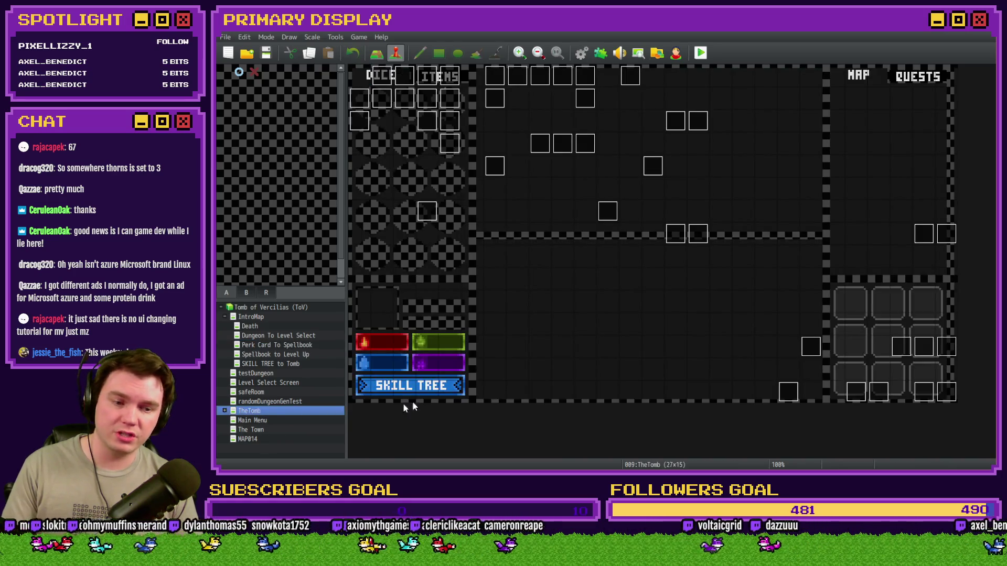
double_click(878, 392)
click(773, 405)
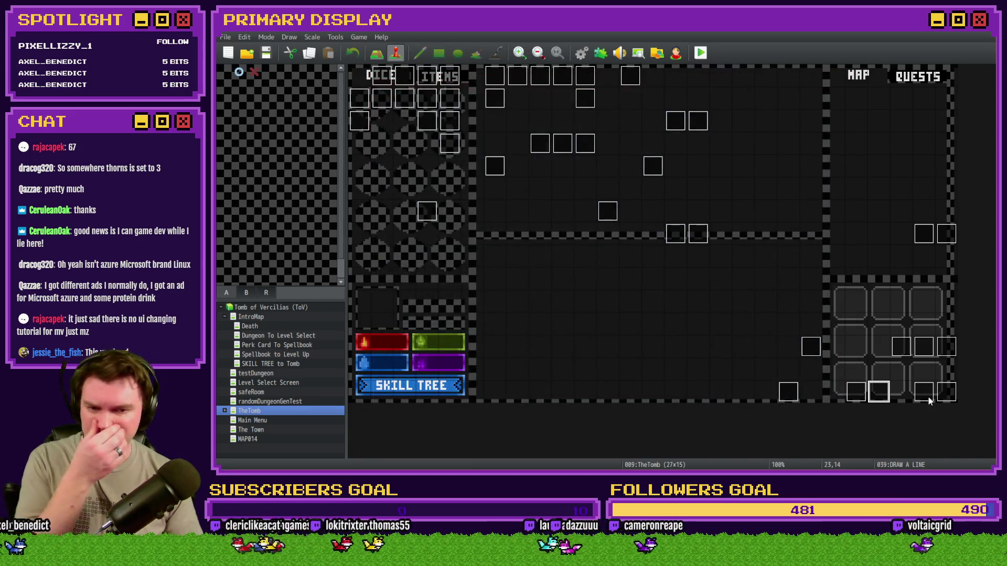
double_click(926, 394)
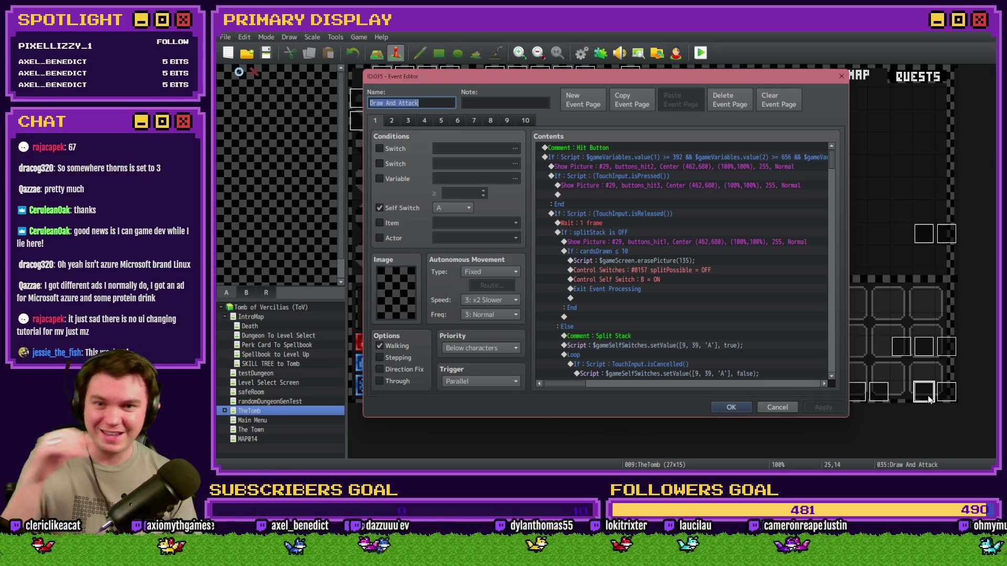
Step: Show page 5 of the event and scroll to its monster-attack and clear-cards commands
click(458, 120)
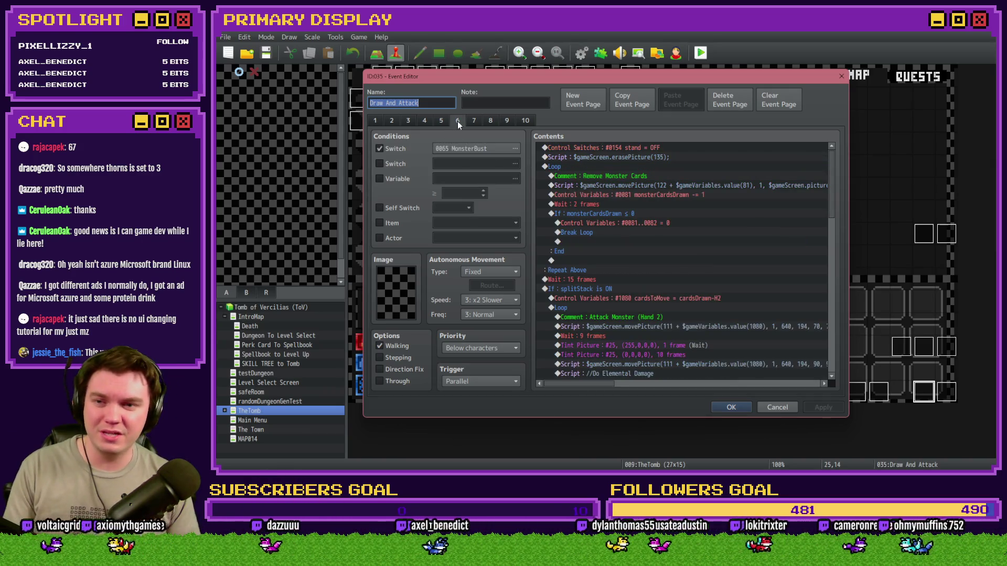
click(442, 121)
scroll(636, 303, down, 1)
scroll(636, 303, down, 5)
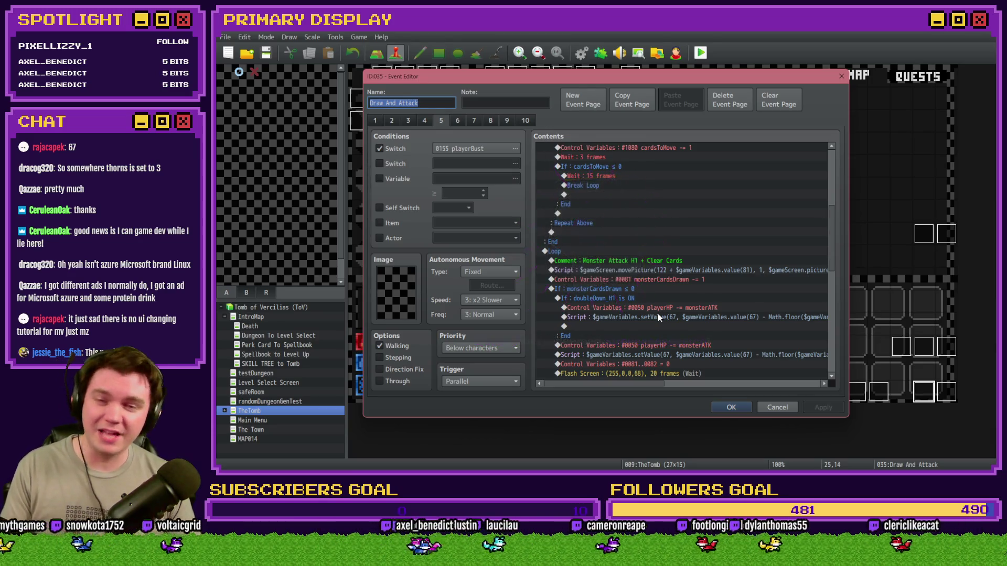
key(alt+Tab)
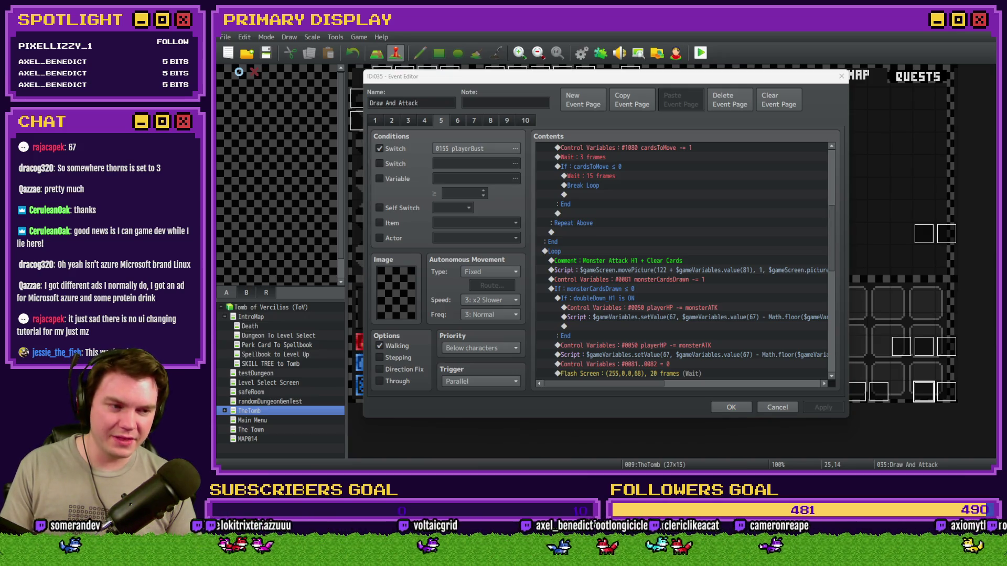
Step: Review Draw And Attack page 5, then bring the Tomb of Vercilias Trello board forward
click(666, 410)
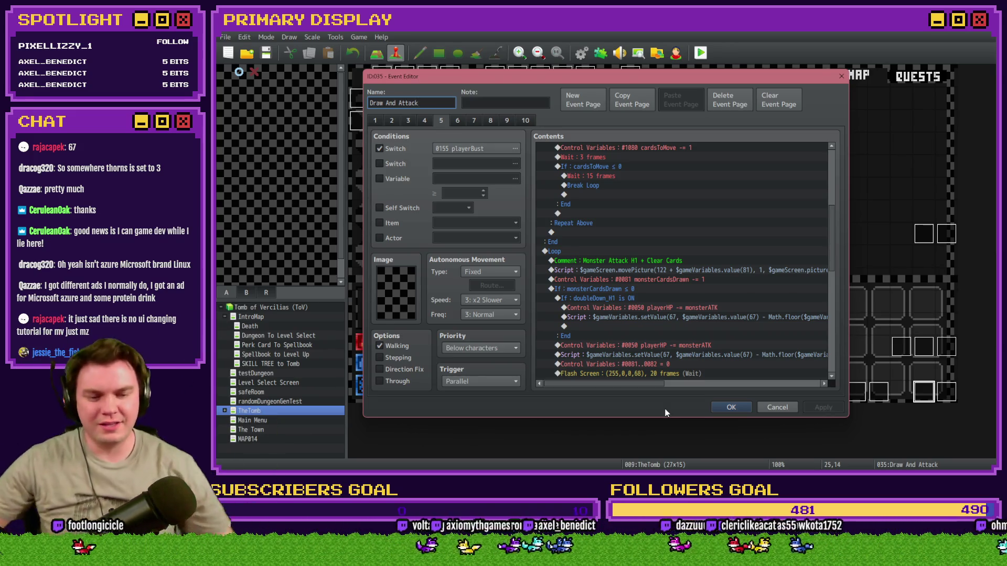
key(alt+Tab)
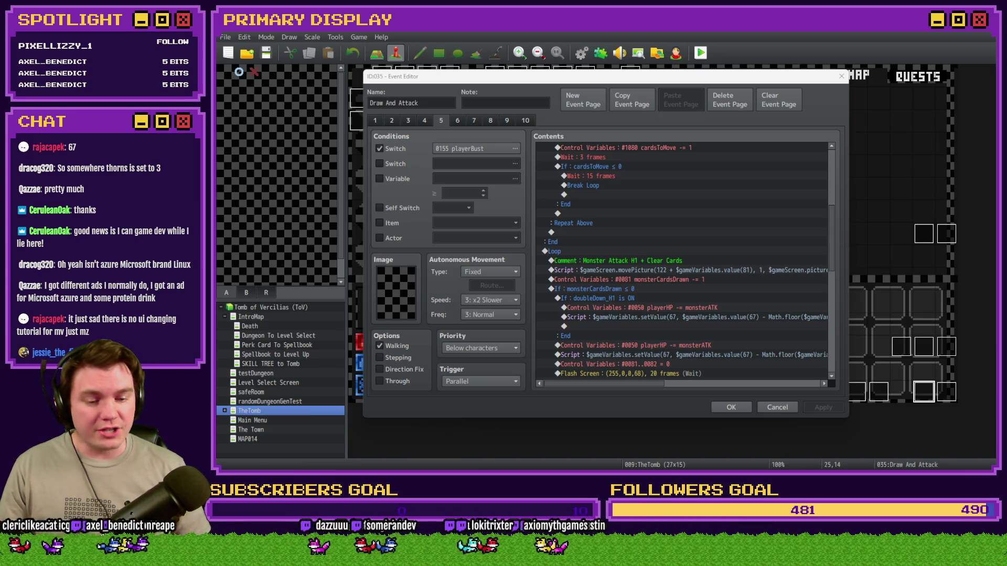
key(alt+Tab)
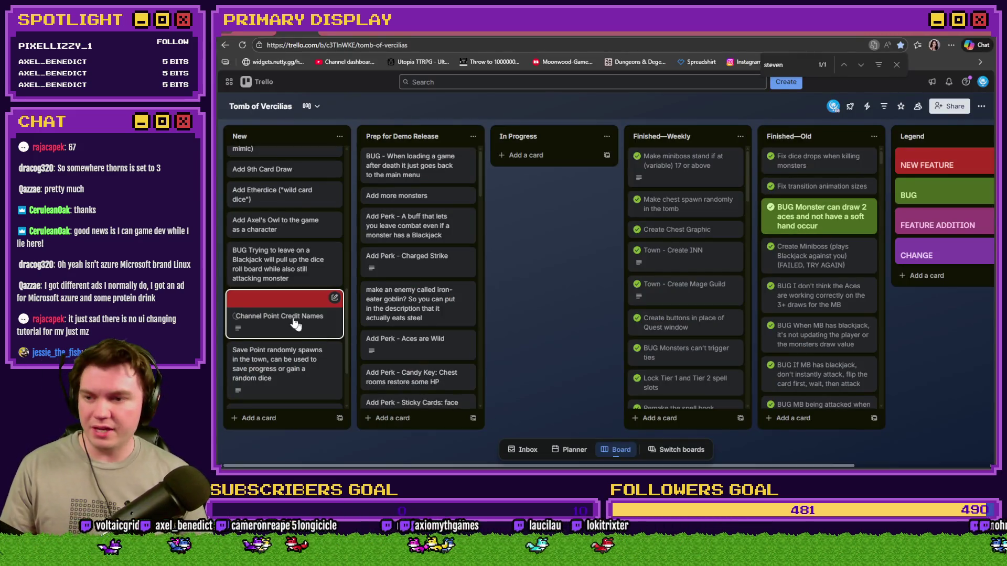
Step: Open the Channel Point Credit Names card and start editing its full description
click(288, 322)
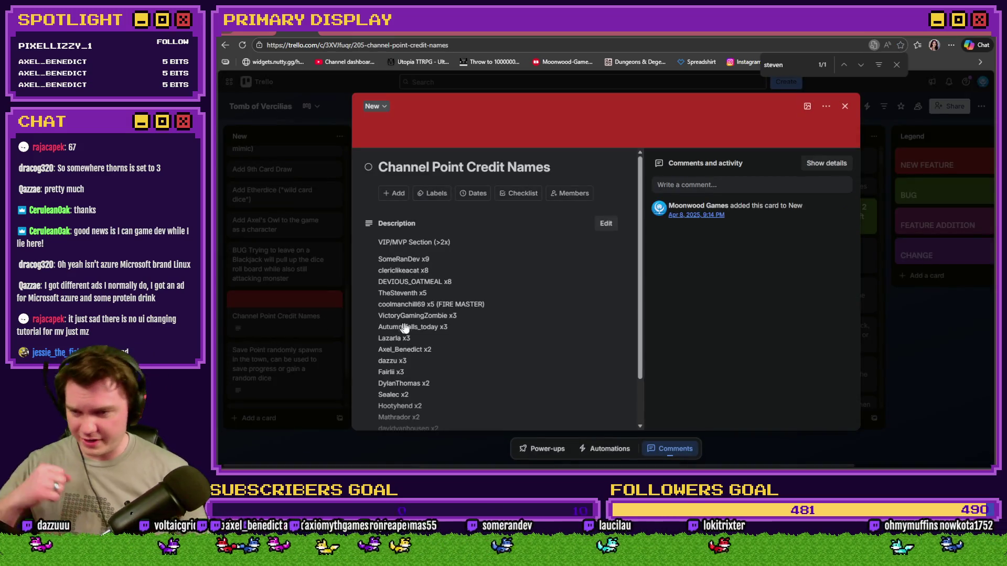
scroll(421, 335, down, 3)
click(450, 403)
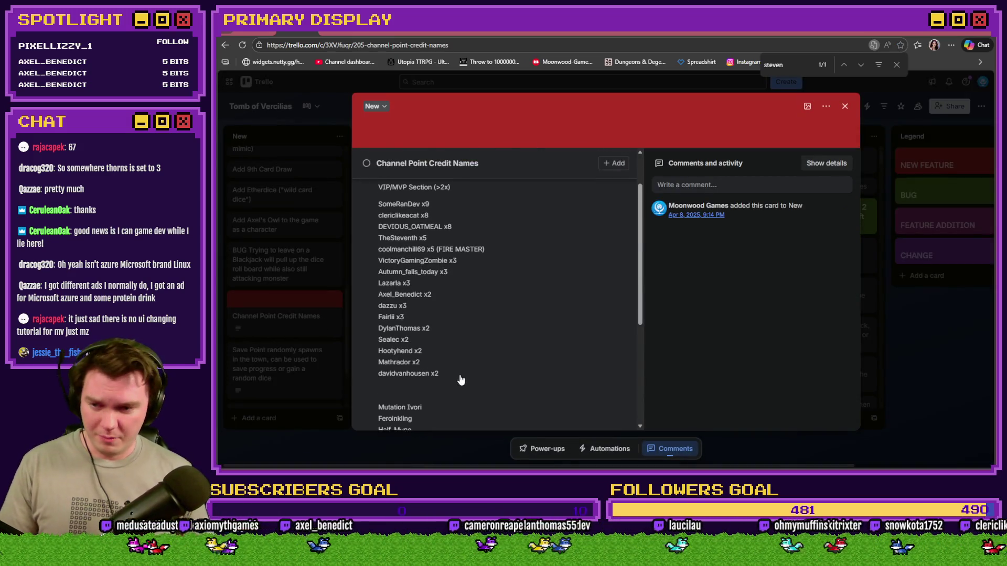
scroll(461, 377, down, 4)
click(480, 316)
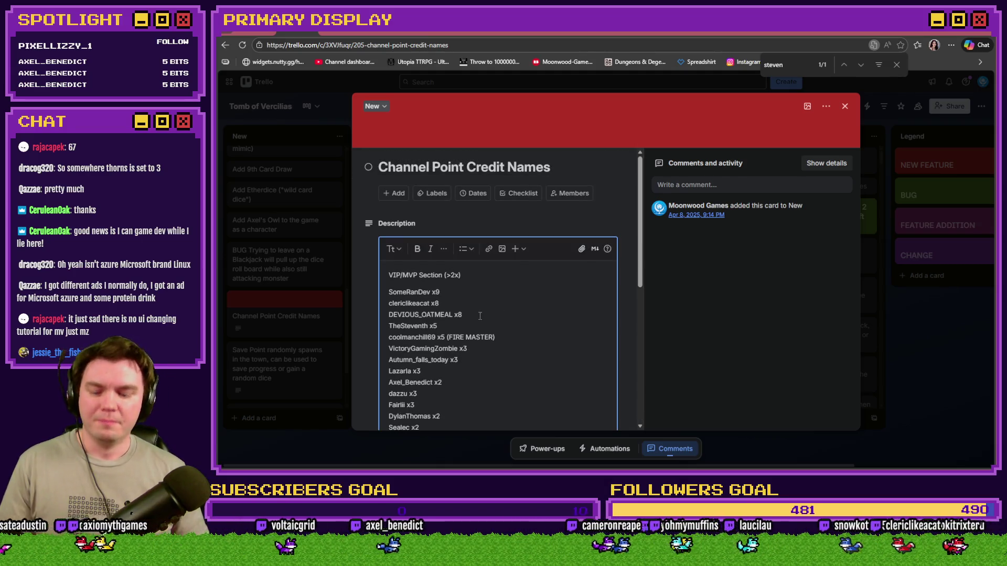
Step: Find the viewer's name in the lower list and delete it with its empty line
key(ctrl+f)
text(charl)
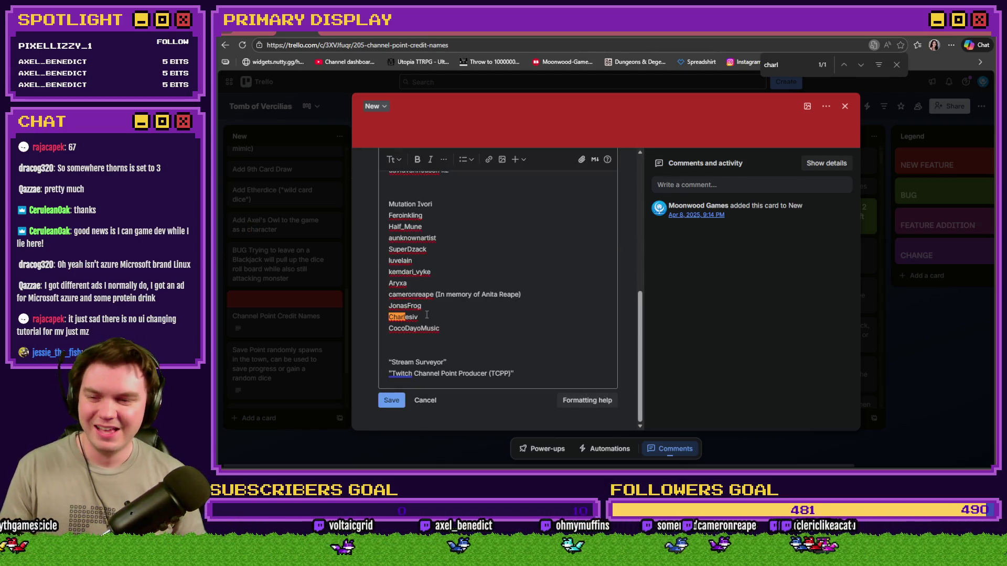
click(428, 316)
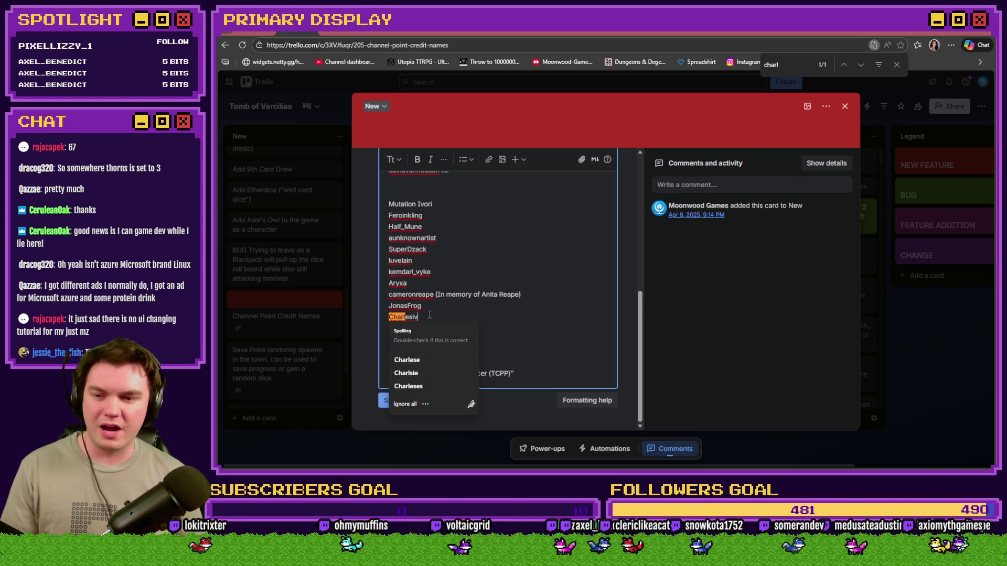
double_click(414, 317)
key(BackSpace)
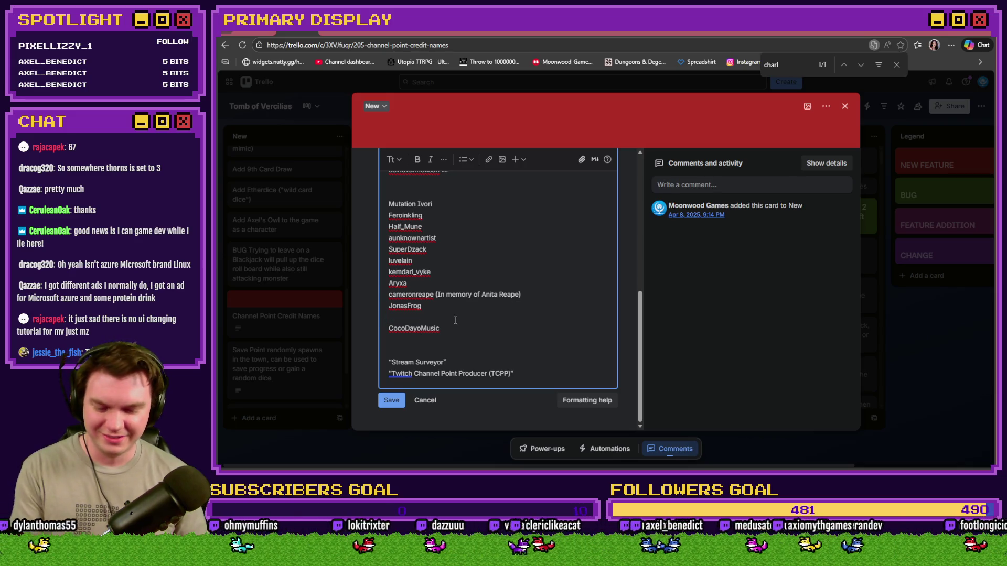
key(BackSpace)
scroll(469, 261, up, 3)
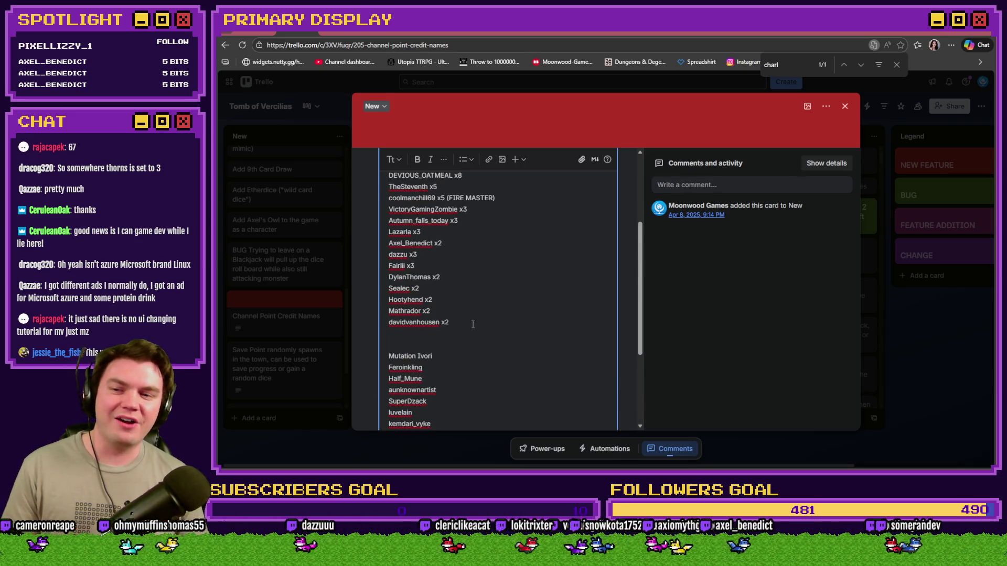
scroll(473, 325, up, 3)
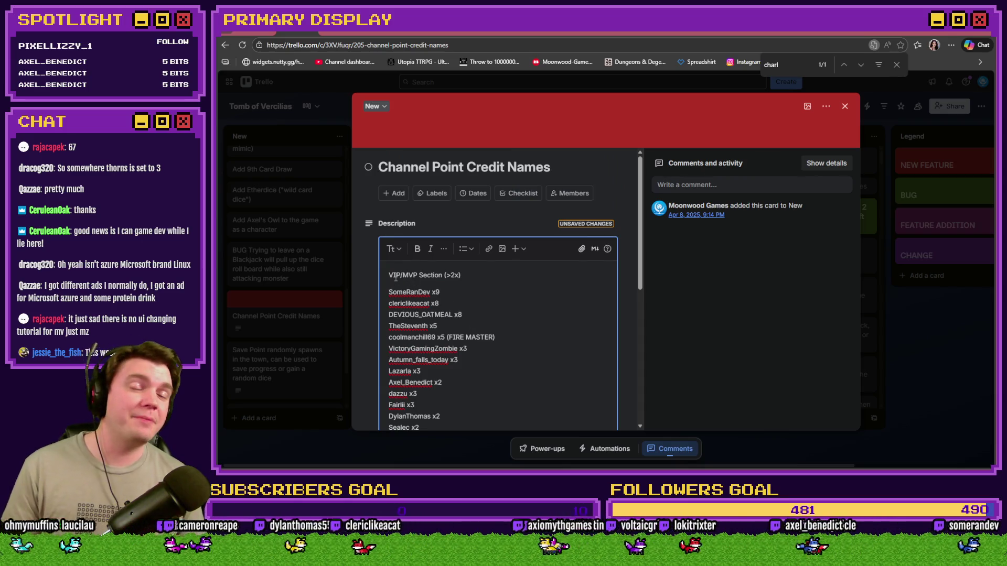
scroll(399, 283, down, 5)
scroll(425, 304, up, 3)
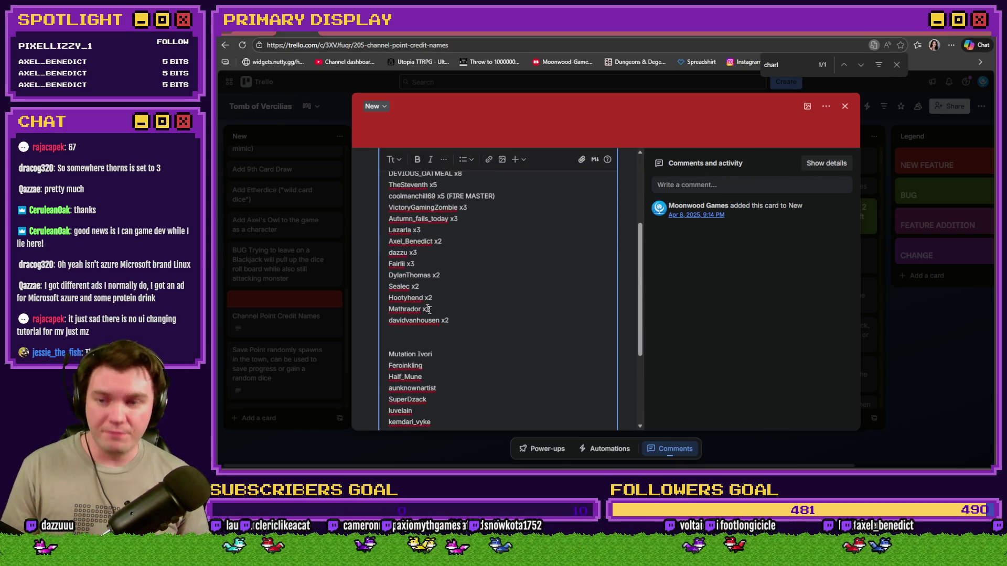
Step: Add the viewer's name with x2 to the VIP/MVP list, save, and close the card
click(444, 267)
key(Return)
text(Charlesiv)
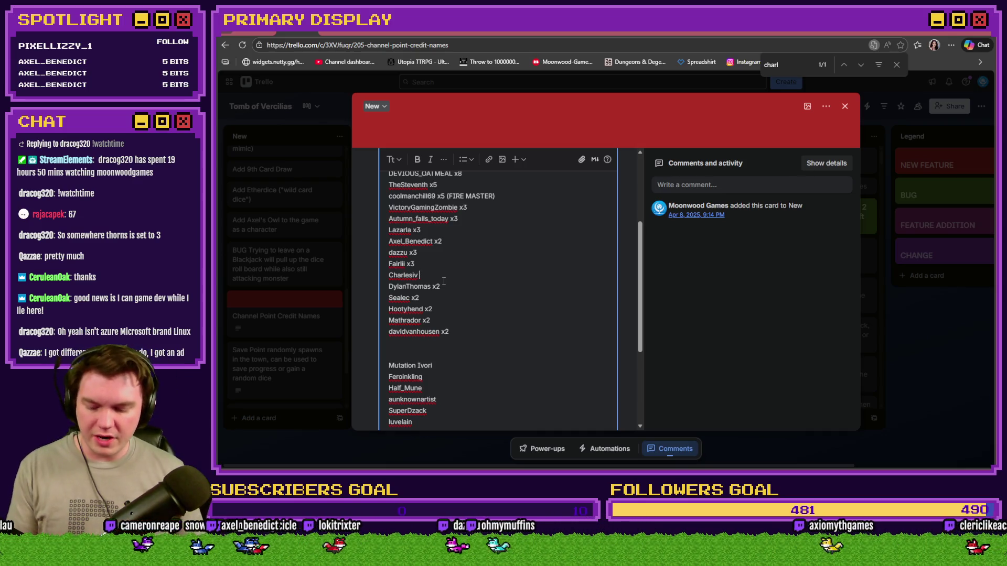
text(x32)
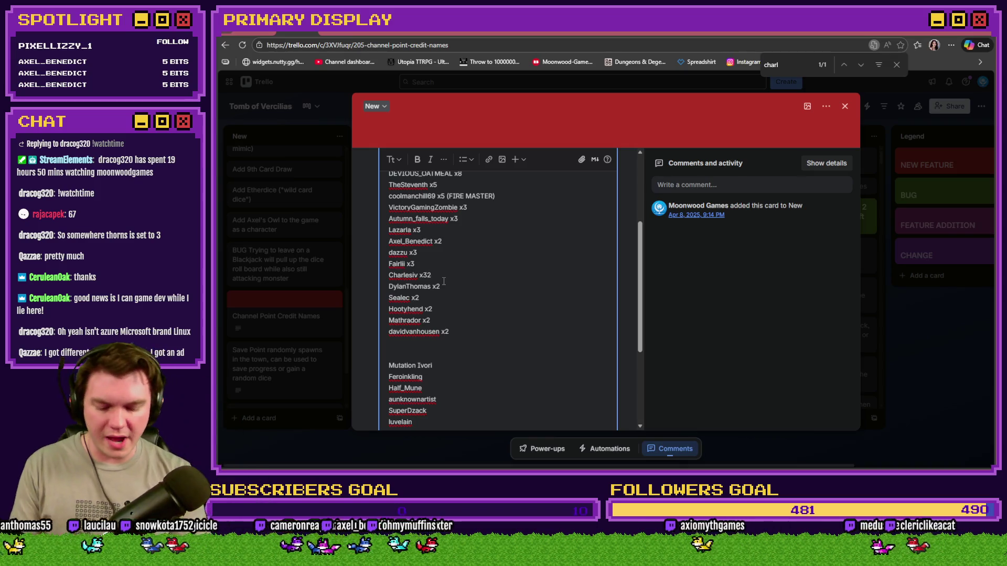
key(BackSpace)
key(BackSpace)
text(2)
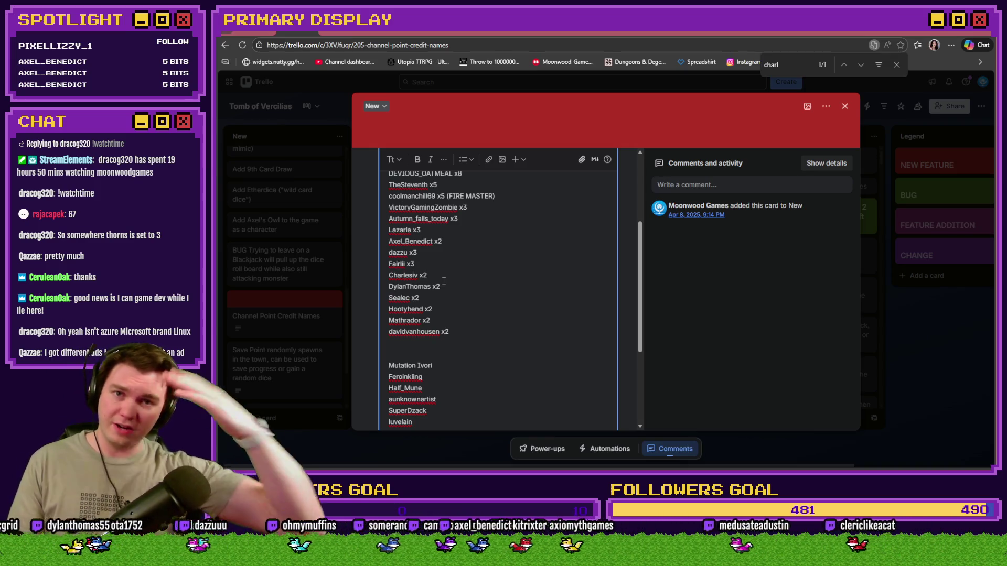
scroll(524, 314, down, 3)
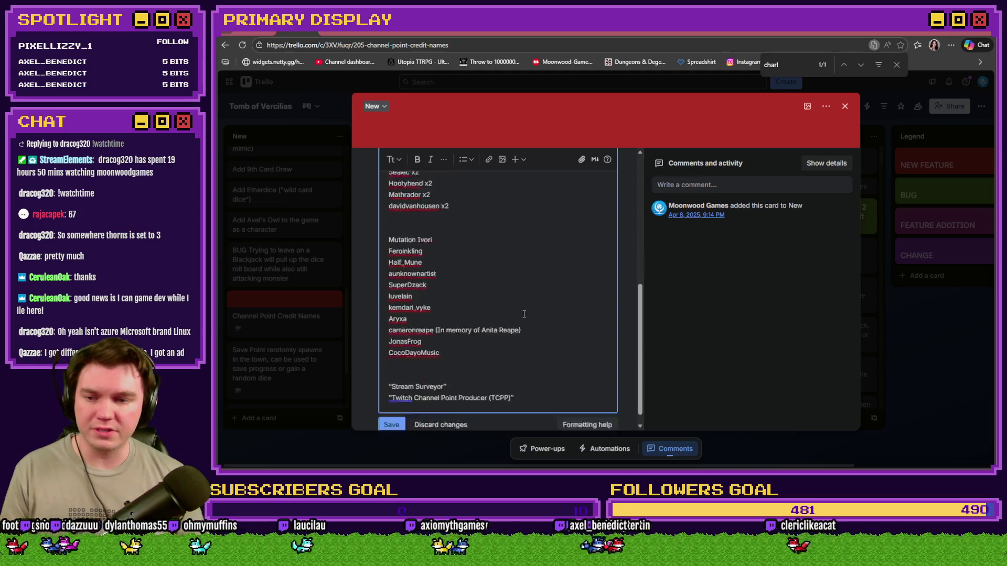
click(391, 424)
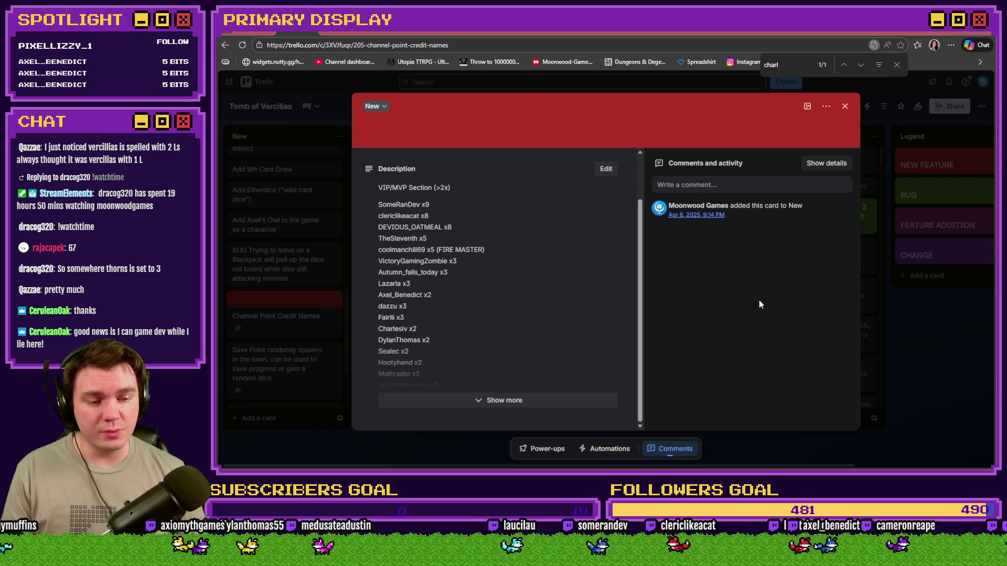
click(845, 106)
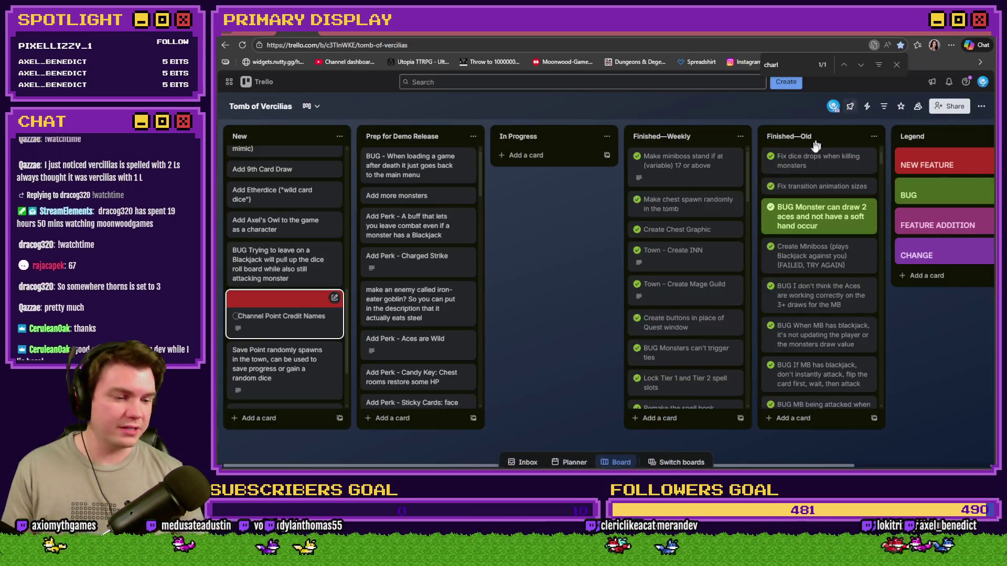
Step: Switch from the browser back to RPG Maker MZ's Draw And Attack event editor
key(alt+Tab)
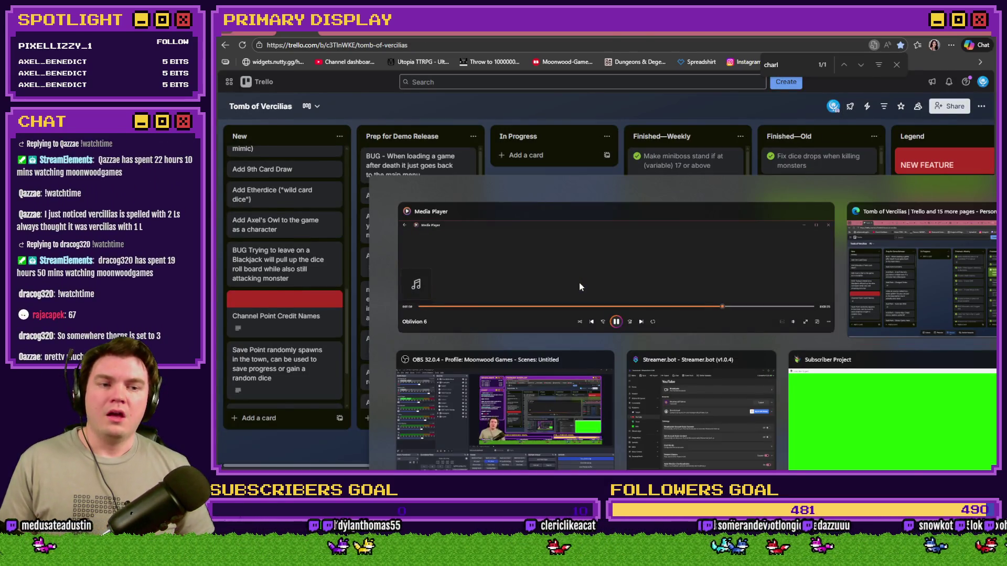
key(Tab)
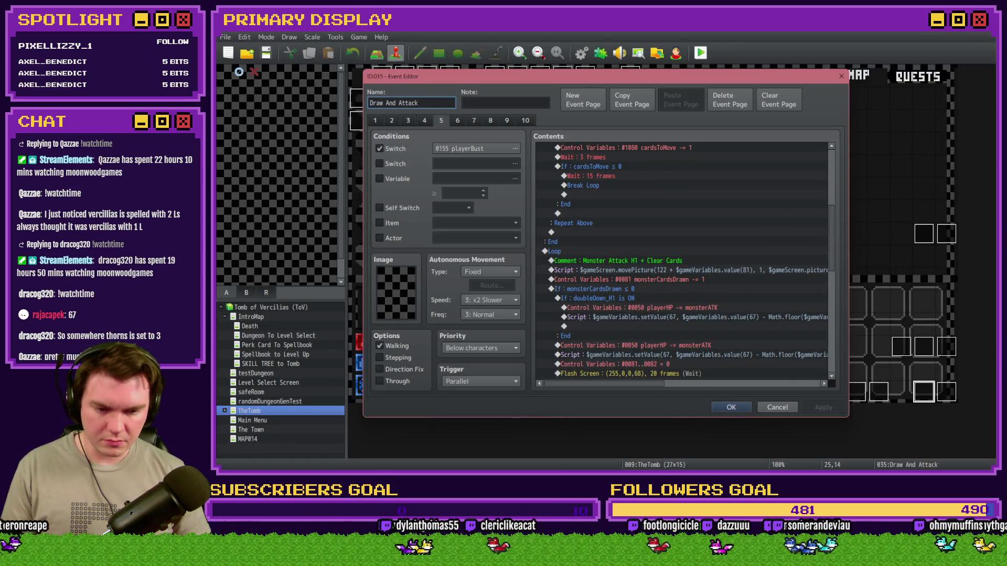
key(alt+Tab)
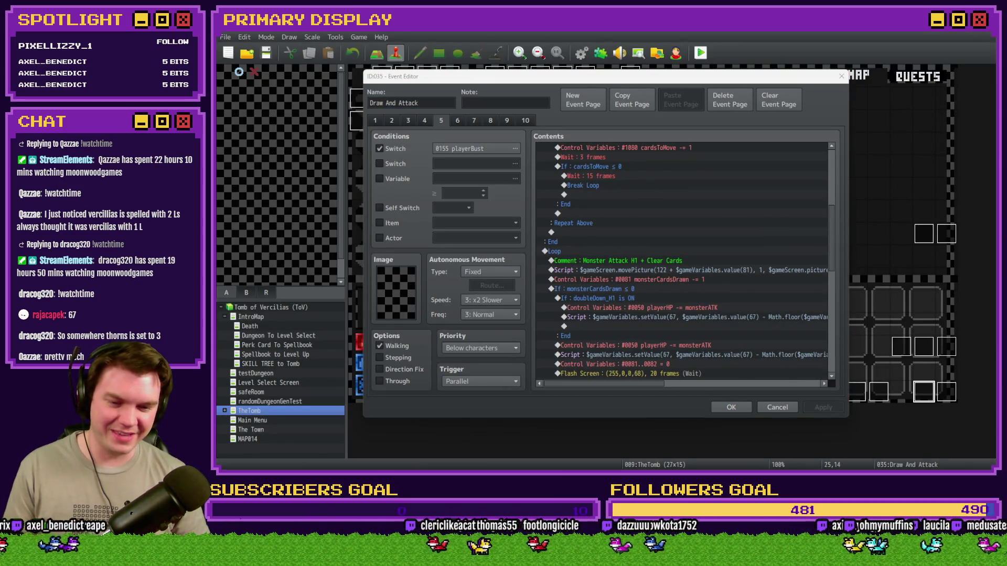
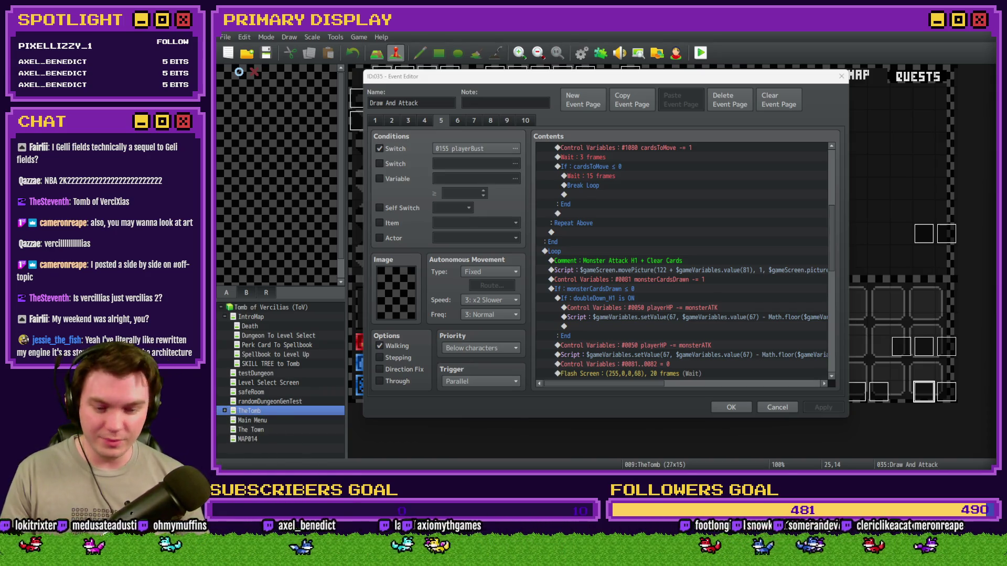
Step: Switch to the browser and open the Trello card 'Channel Point Credit Names'
key(alt+Tab)
click(294, 317)
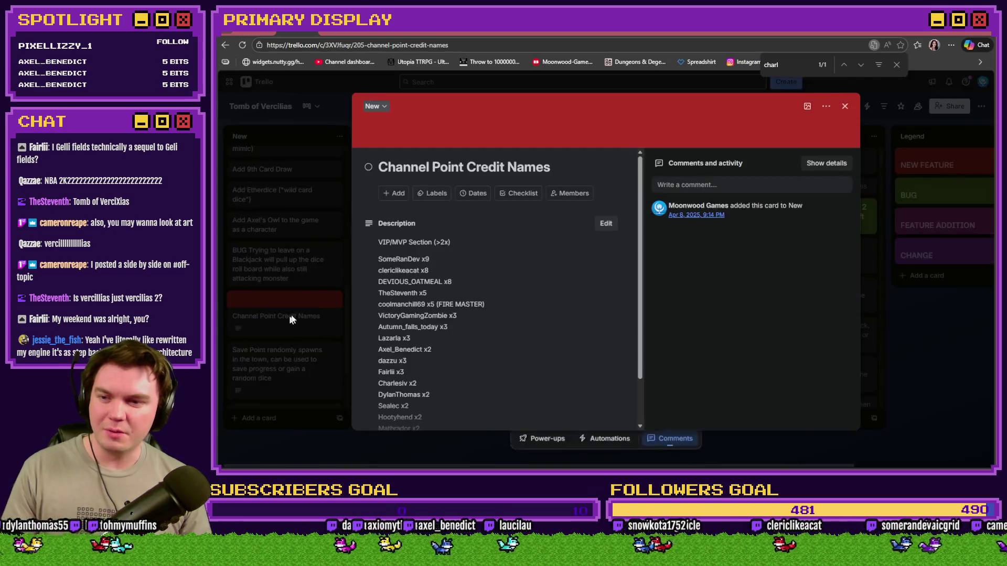
Step: Start editing the card description and search the page for 'axi'
scroll(437, 344, down, 1)
click(461, 299)
key(ctrl+f)
text(axi)
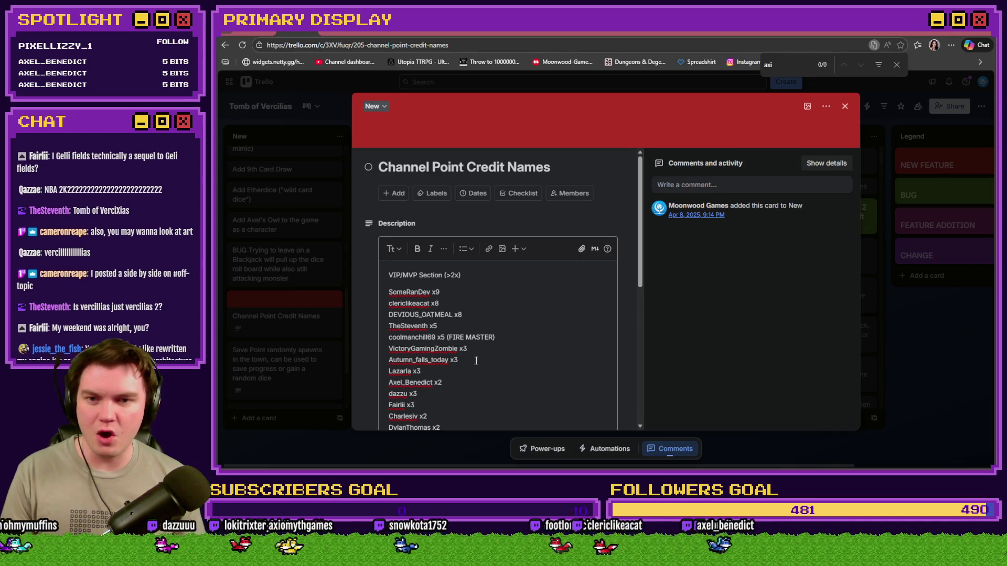
scroll(481, 353, down, 10)
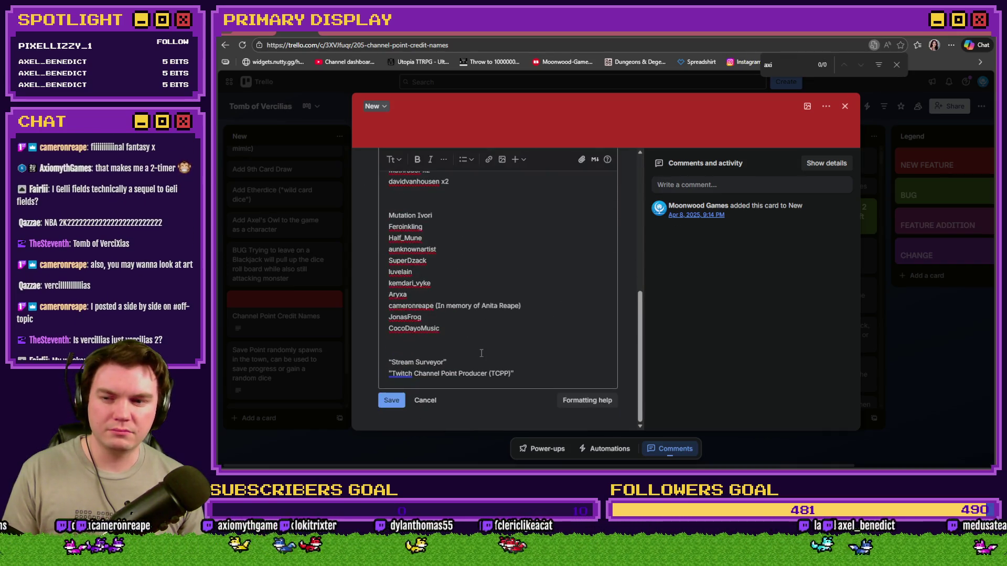
click(481, 328)
Step: Refine the 'axi' search, scroll the names list, and place the caret after the last x3 entry
key(ctrl+f)
key(BackSpace)
text(i)
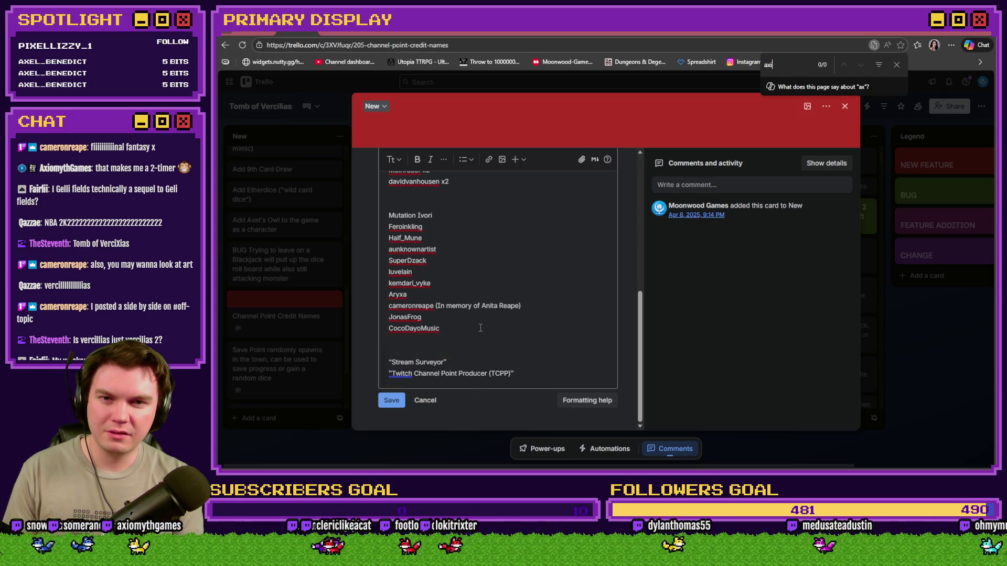
scroll(480, 328, up, 4)
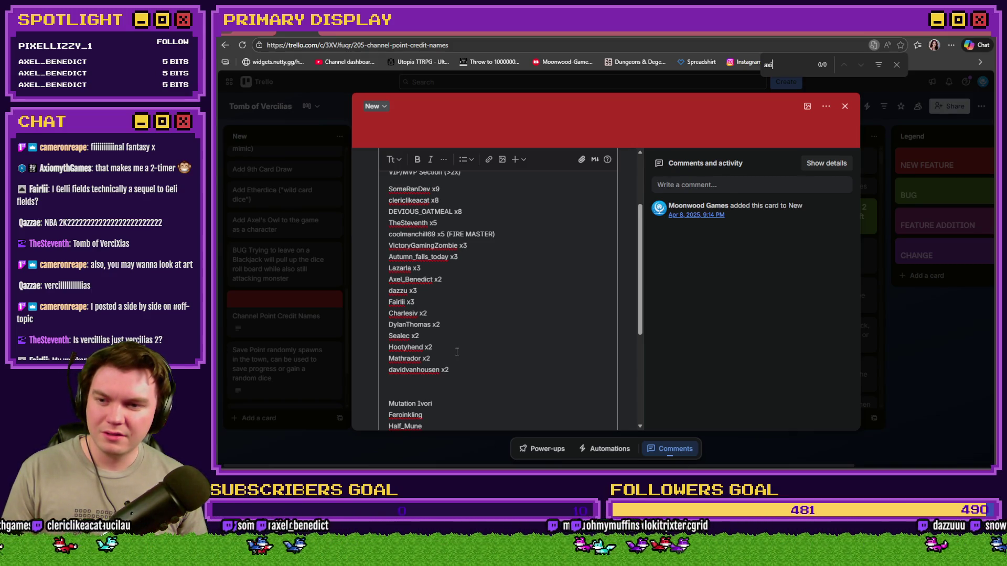
scroll(457, 361, down, 4)
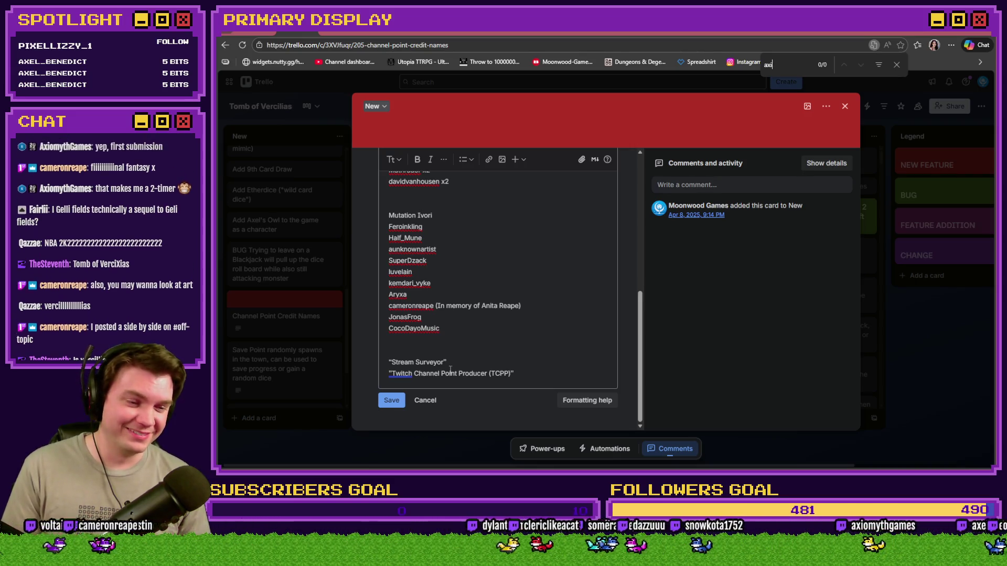
scroll(450, 370, up, 2)
scroll(450, 369, up, 1)
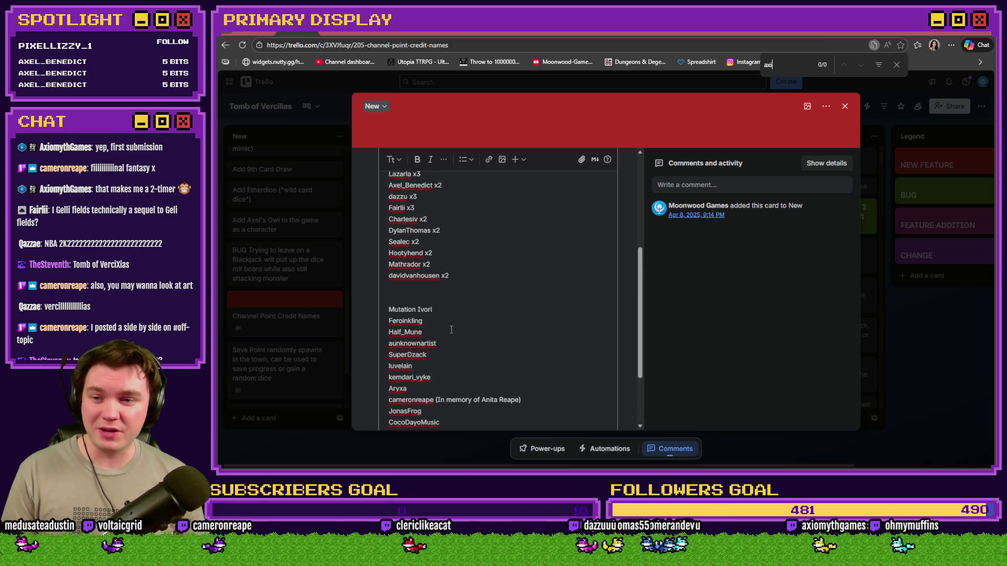
scroll(452, 339, up, 2)
click(431, 253)
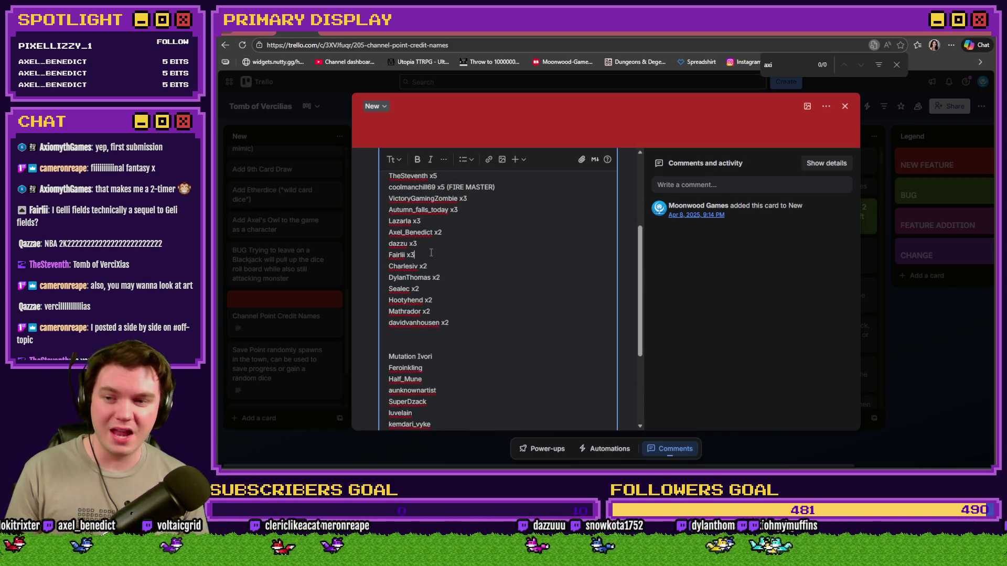
Step: Add a new line after the last x3 entry holding the viewer's handle
key(Return)
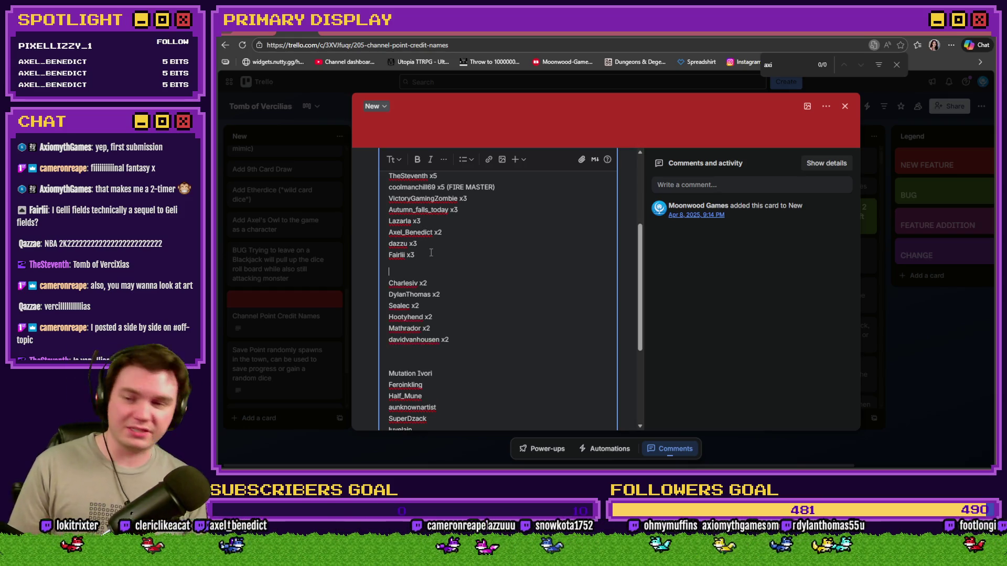
key(BackSpace)
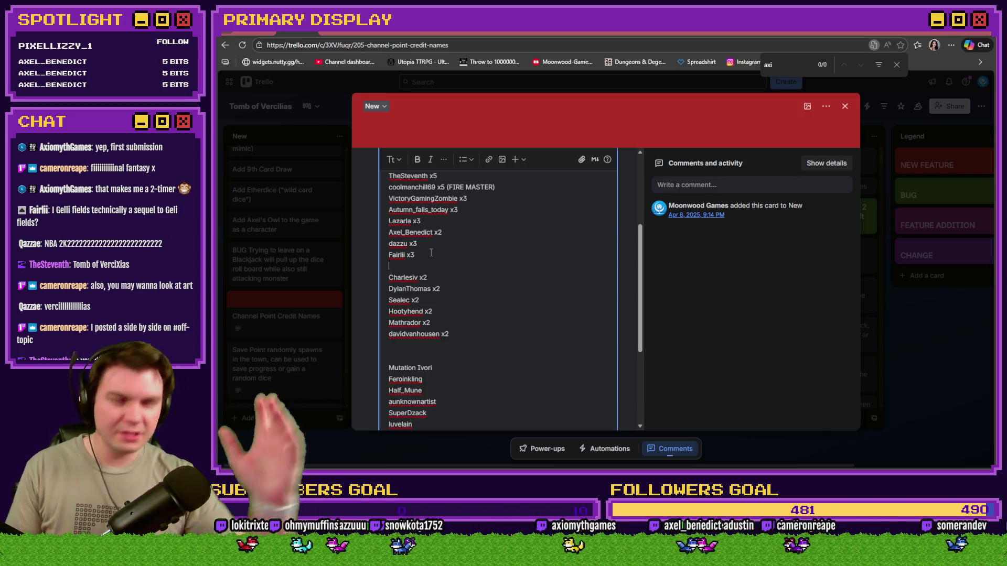
scroll(434, 252, down, 5)
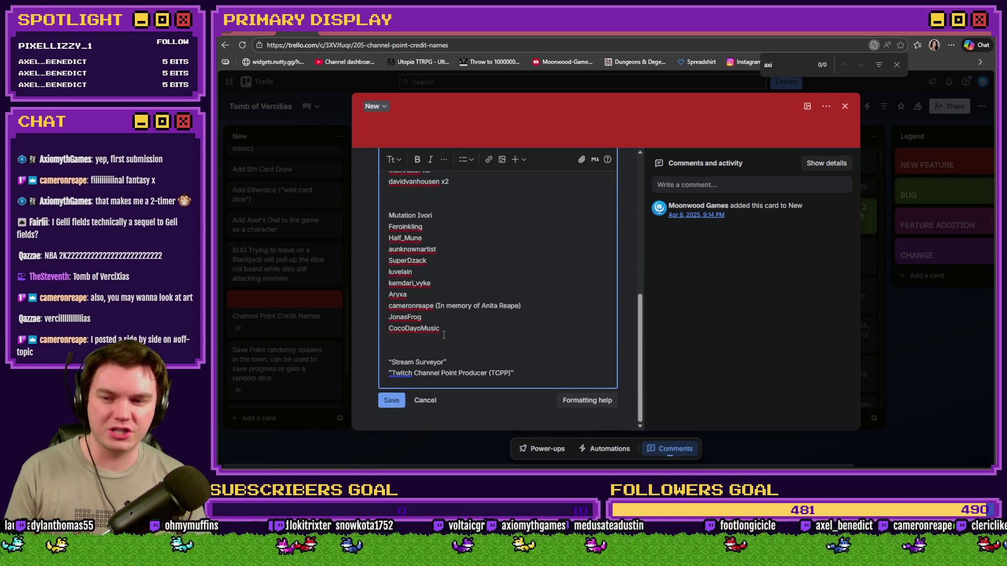
scroll(447, 350, up, 8)
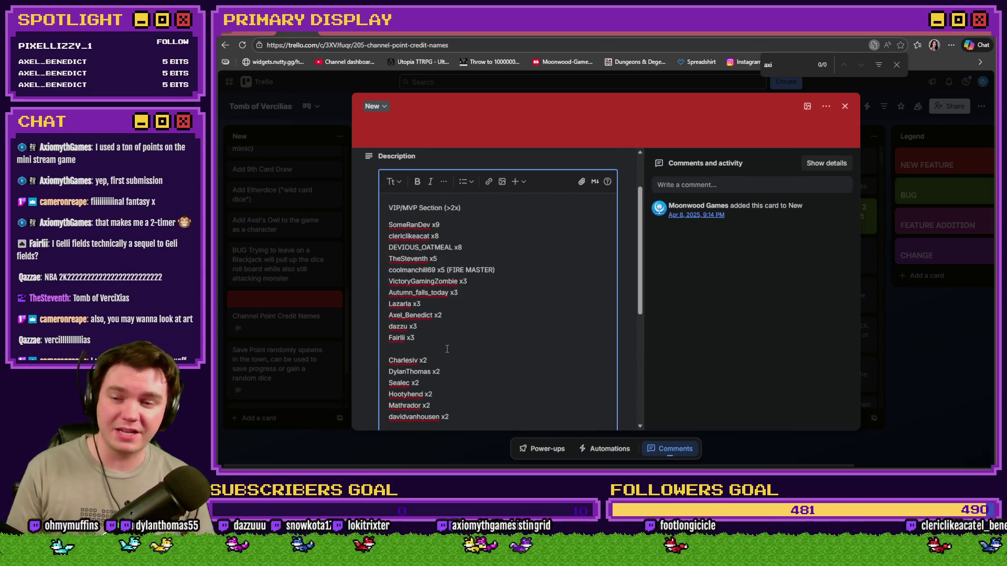
scroll(447, 349, down, 1)
text(Axio)
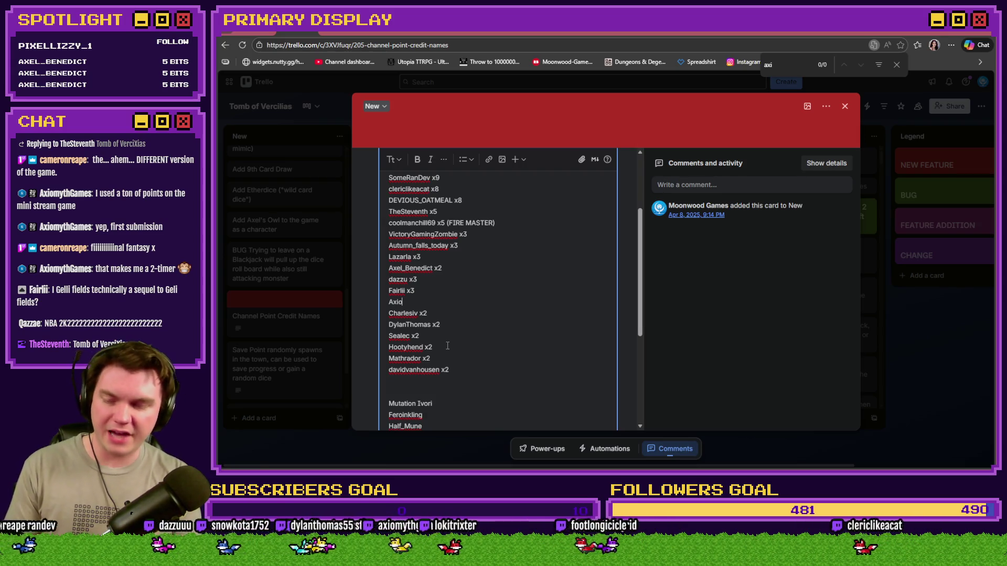
text(th)
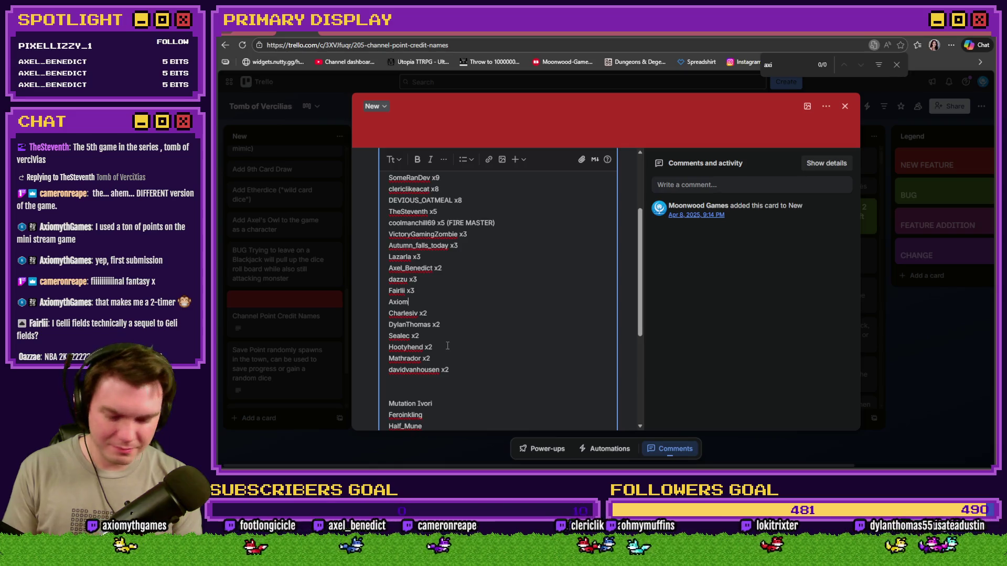
text(thGames)
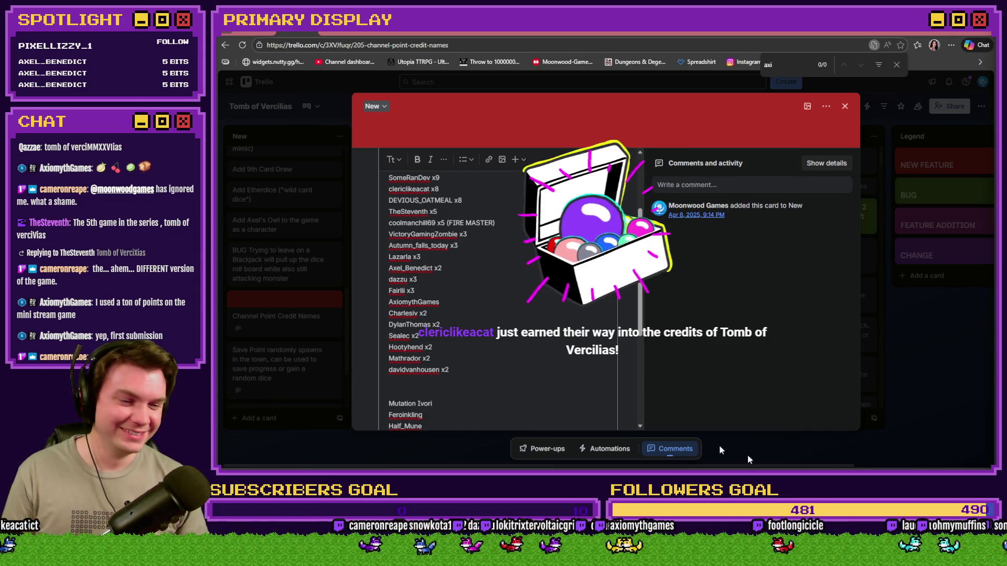
scroll(443, 312, up, 3)
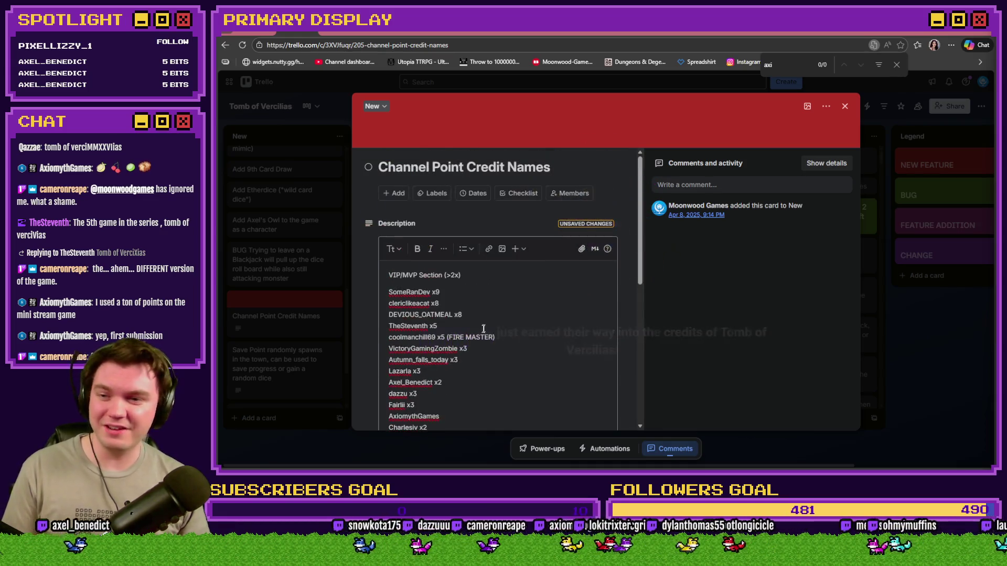
Step: Move the x8 VIP entry to the top of the list and change it to x9
click(449, 304)
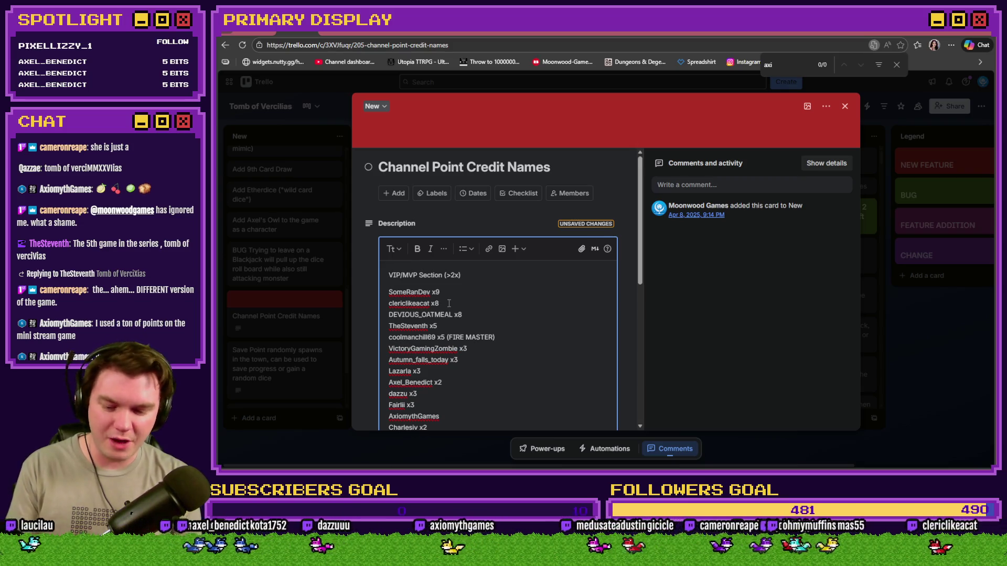
mouse_move(449, 303)
mouse_down()
mouse_move(409, 292)
mouse_move(387, 303)
mouse_up()
key(ctrl+c)
key(BackSpace)
key(BackSpace)
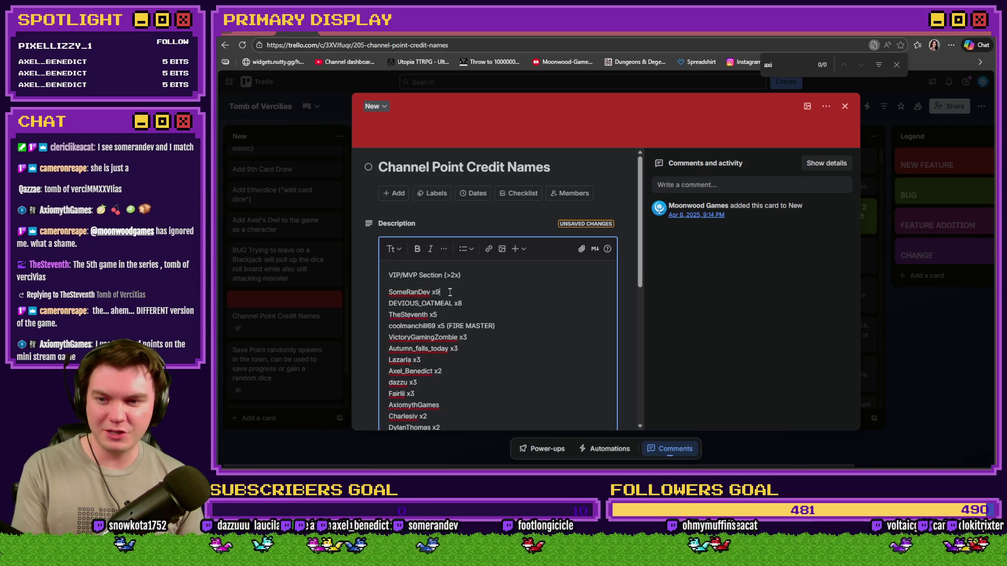
click(389, 292)
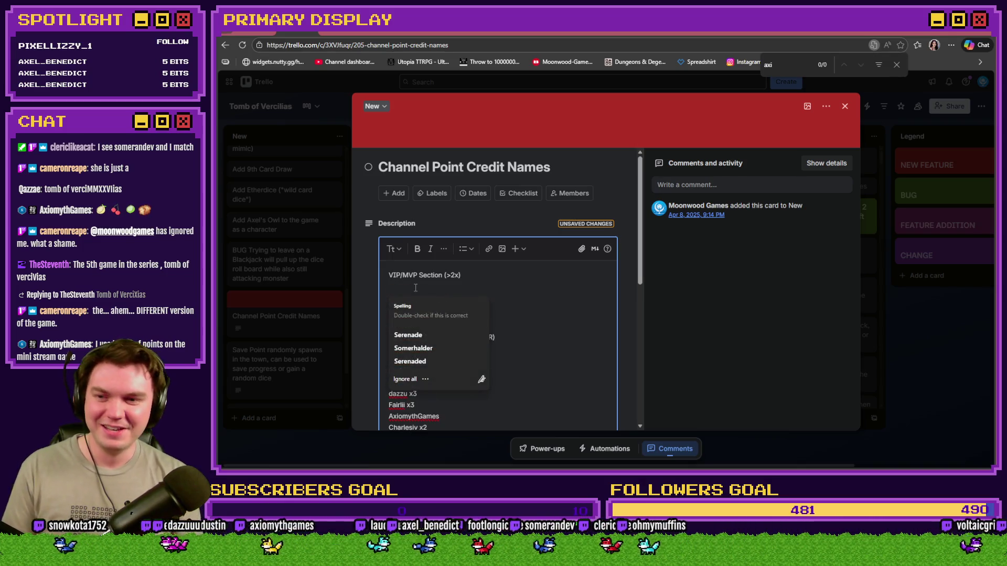
key(ctrl+v)
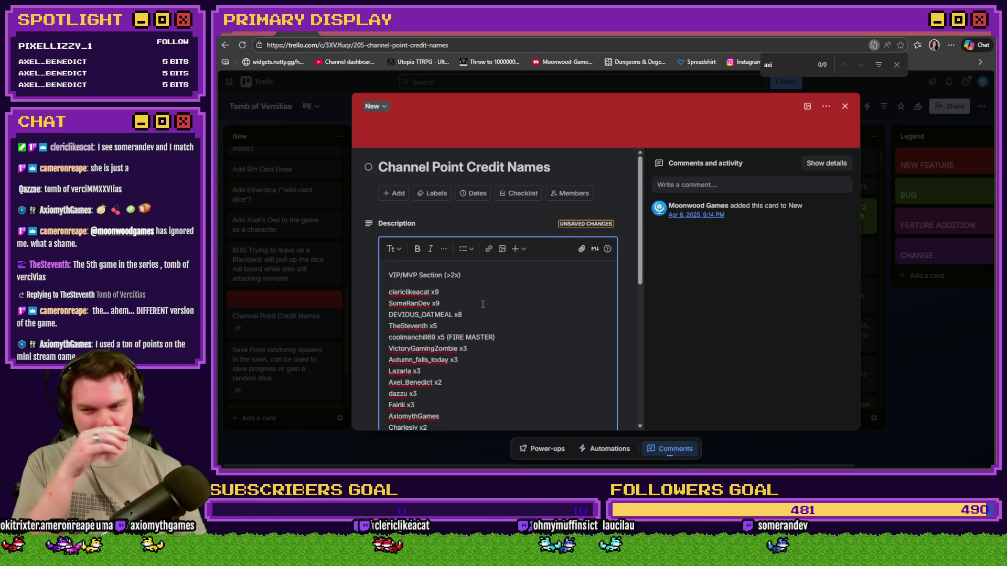
click(471, 332)
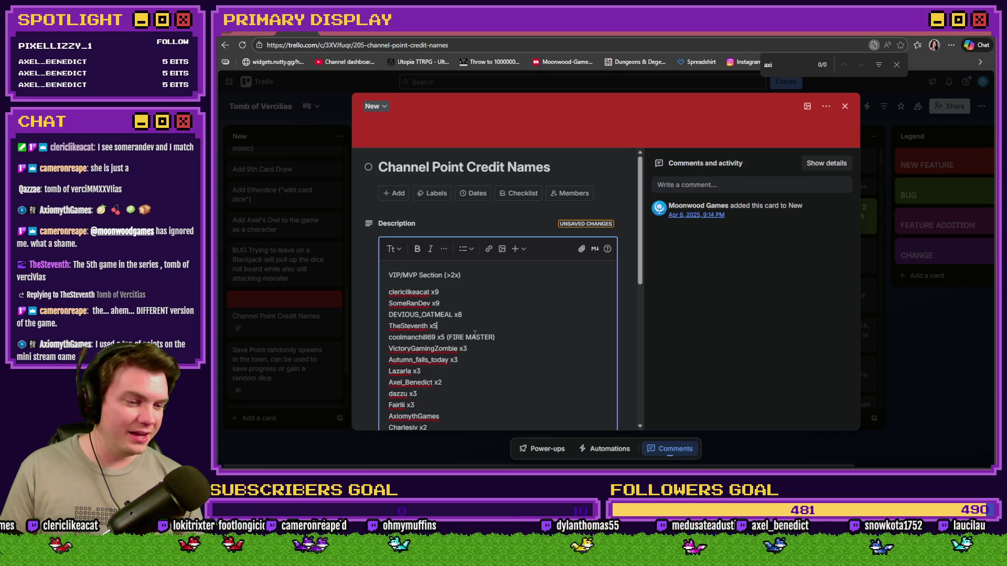
click(456, 298)
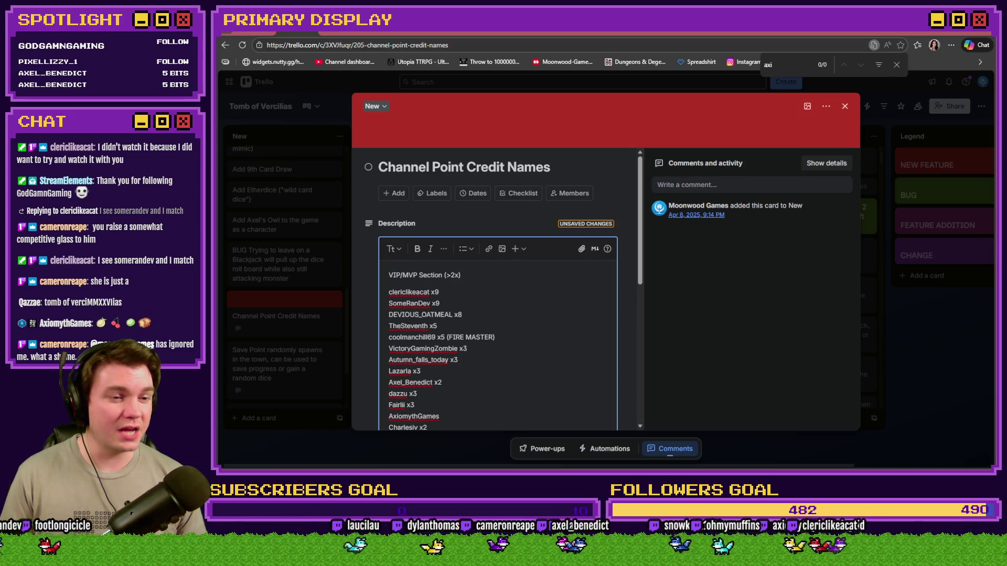
scroll(405, 396, down, 10)
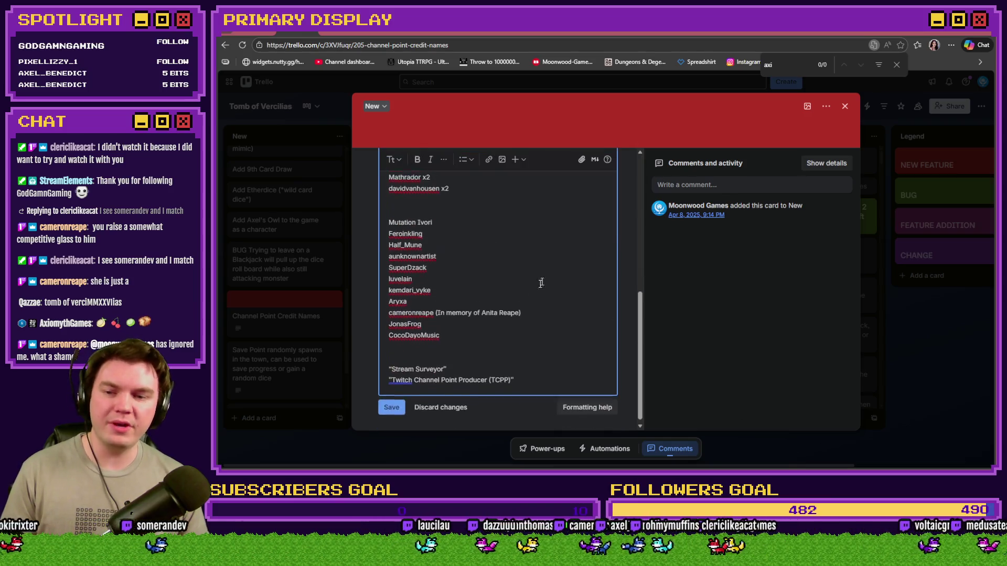
Step: Save the edited description, then close the card and the find bar
click(400, 400)
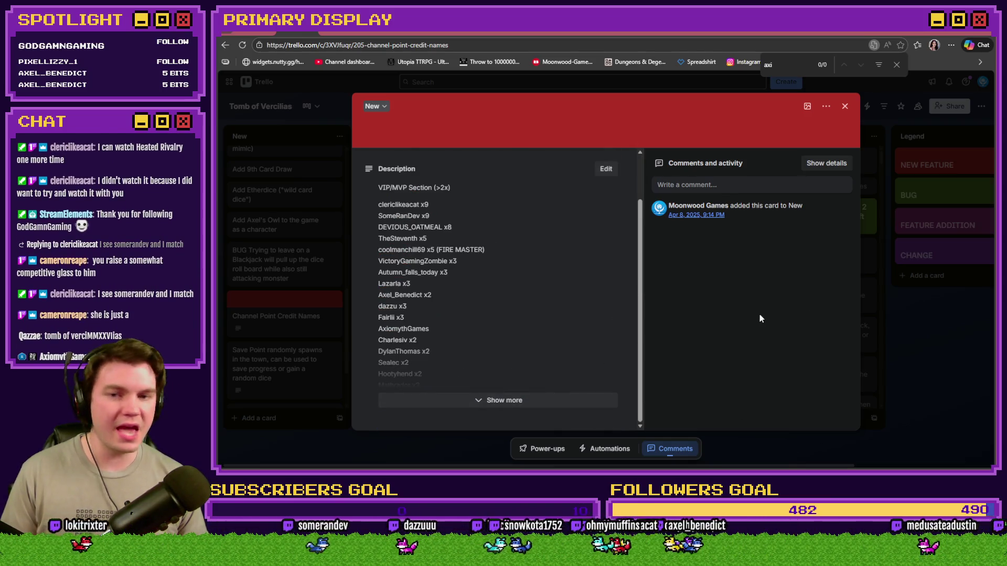
click(845, 106)
click(896, 65)
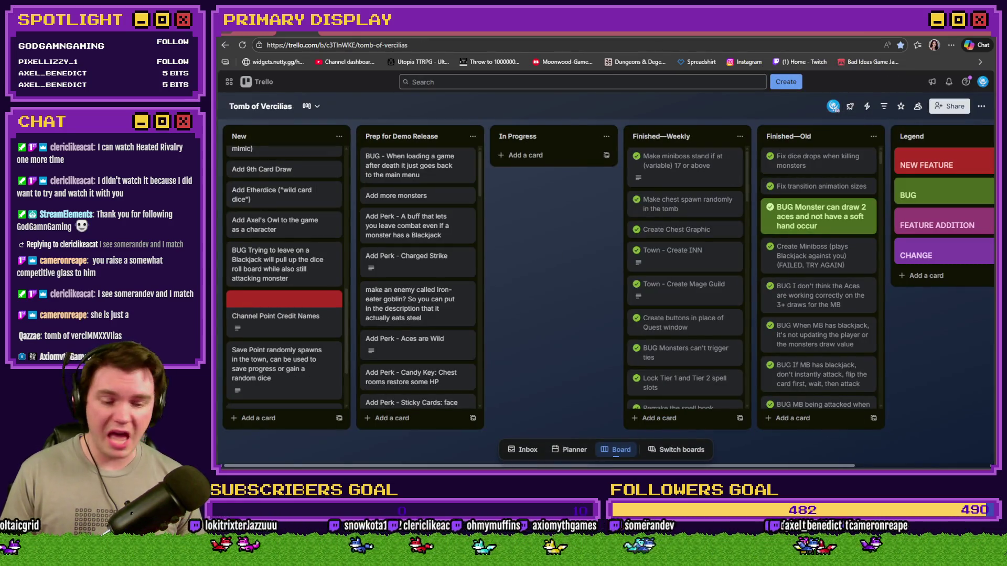
Step: Check the RPG Maker editor, then open Discord's off-topic channel in the browser
key(alt+Tab)
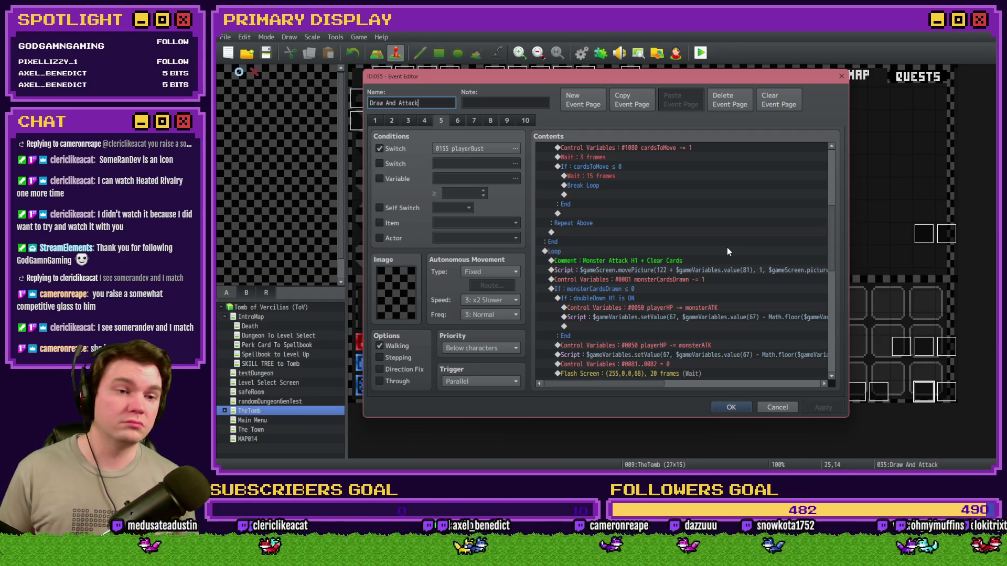
key(alt+Tab)
click(322, 31)
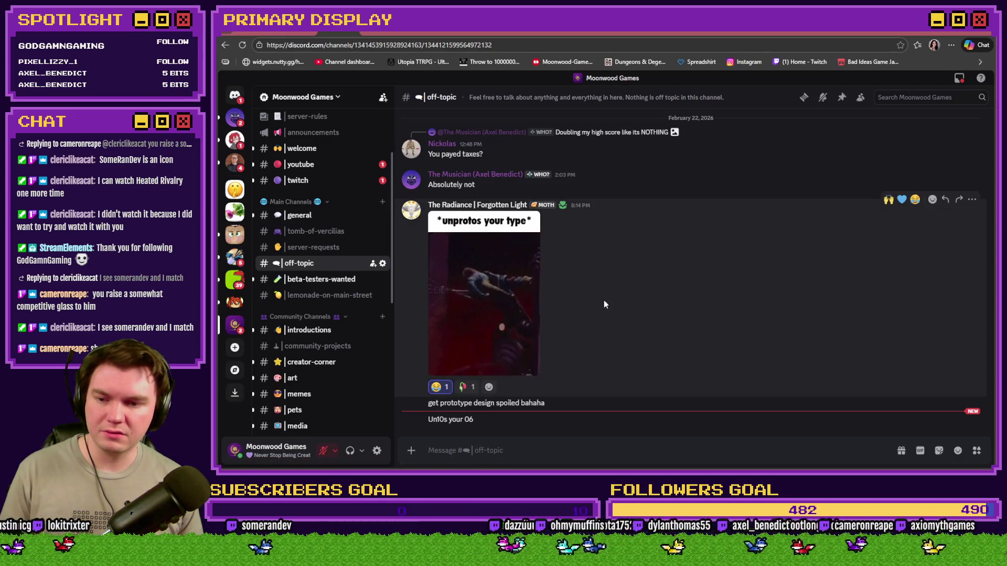
Step: Enlarge the Aston Villa screenshot and compare it against the Seattle–Colorado MLS screenshot
scroll(603, 304, down, 3)
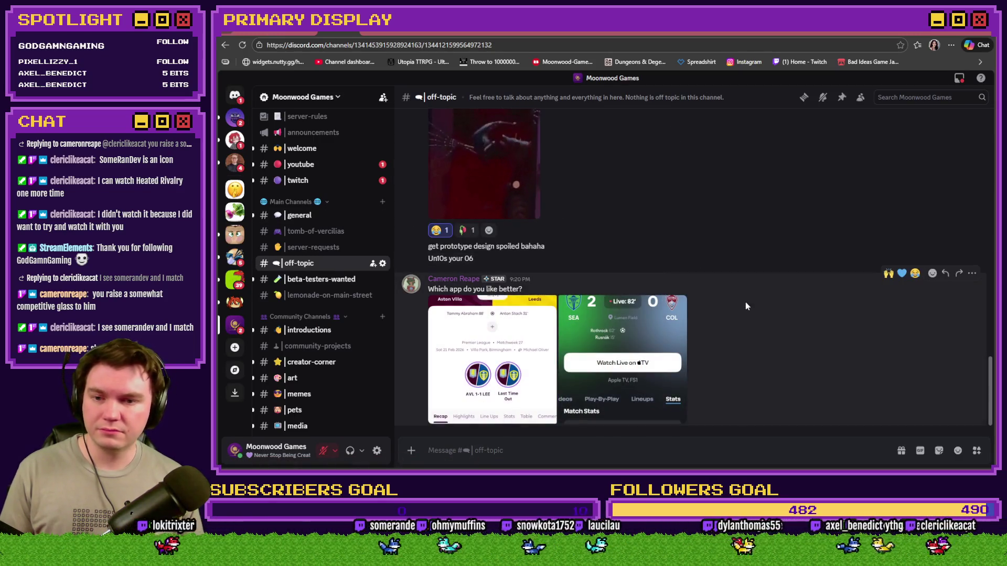
click(489, 348)
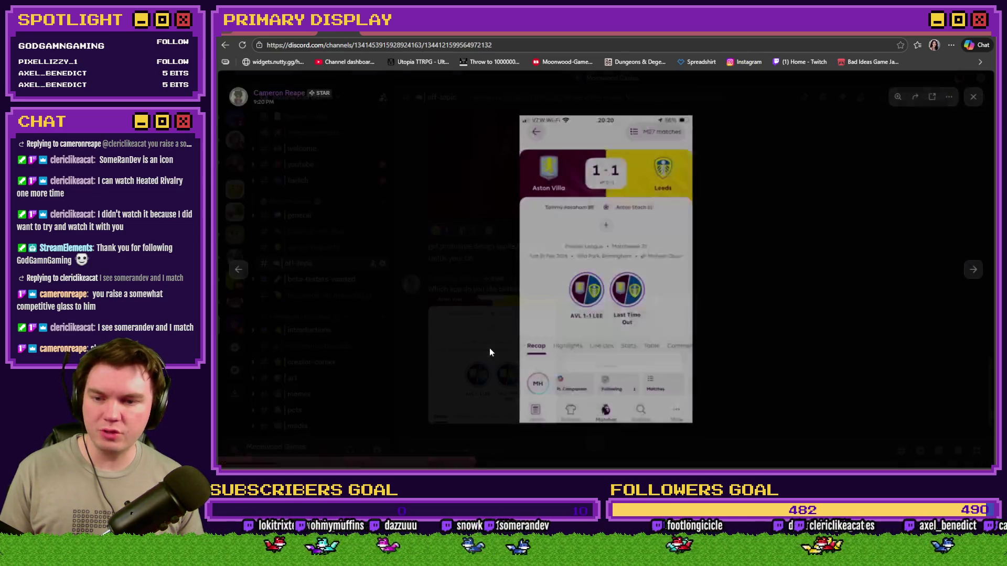
key(Right)
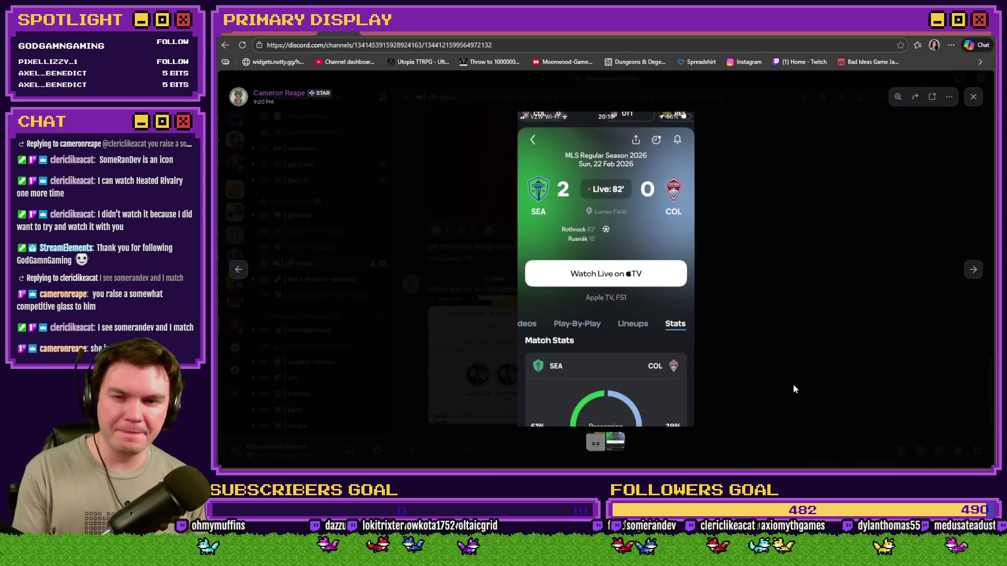
key(Left)
key(Right)
key(Left)
key(Right)
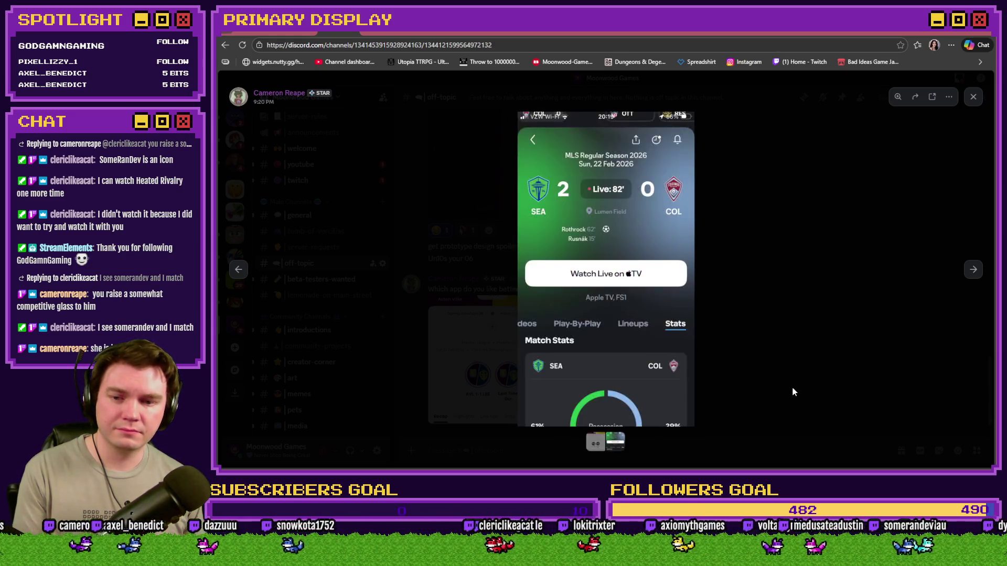
key(Left)
key(Right)
key(Left)
key(Right)
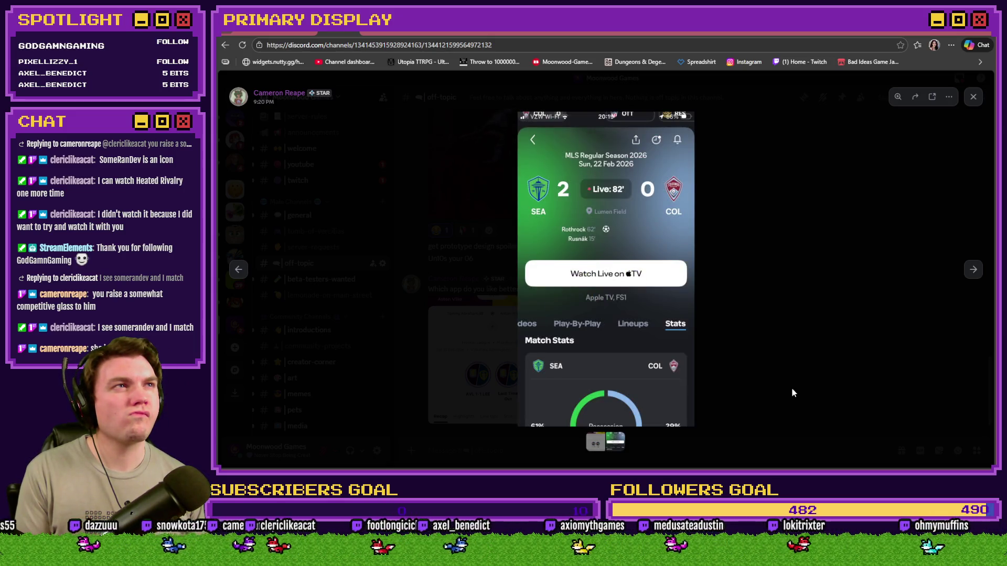
key(Left)
key(Right)
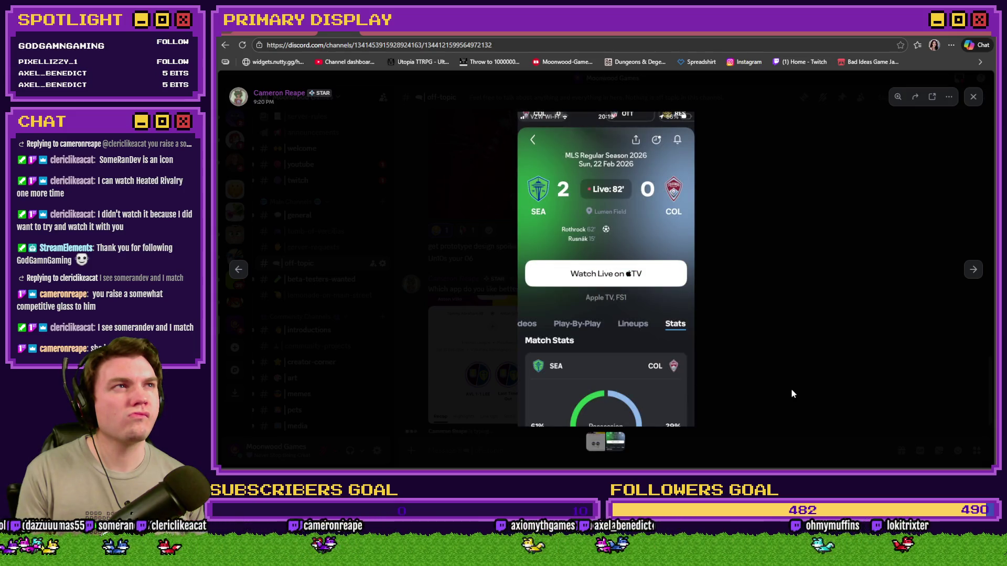
key(Left)
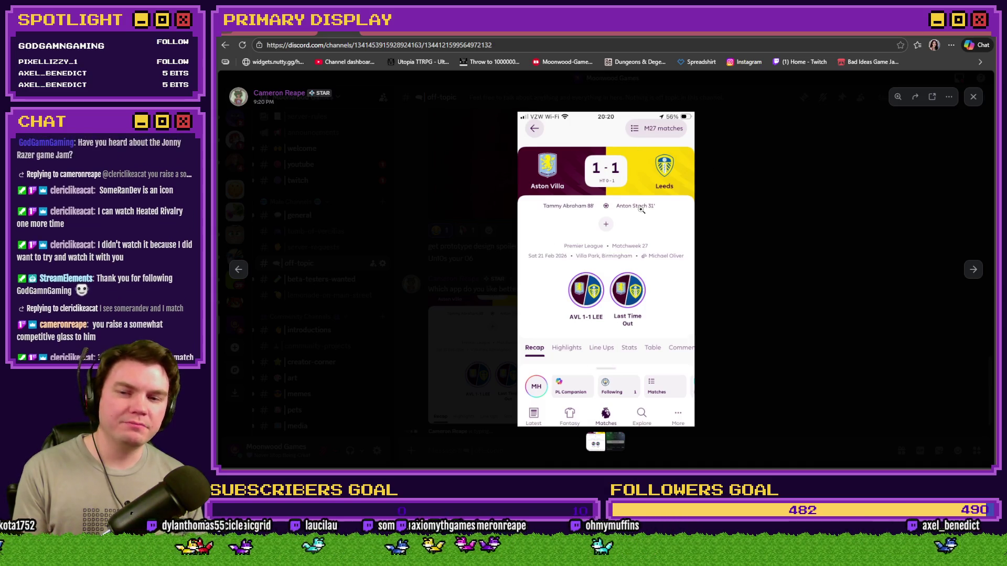
key(Right)
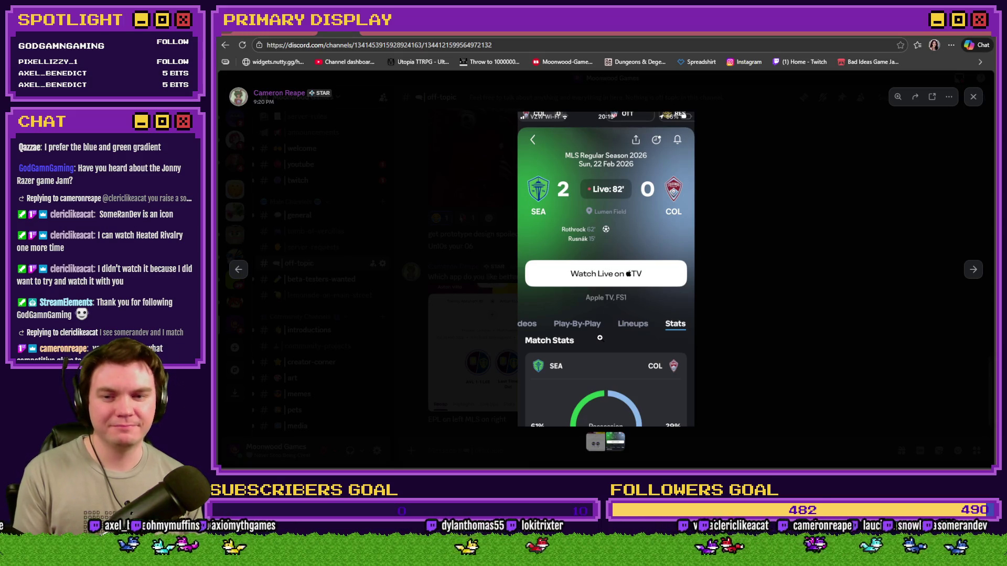
key(Left)
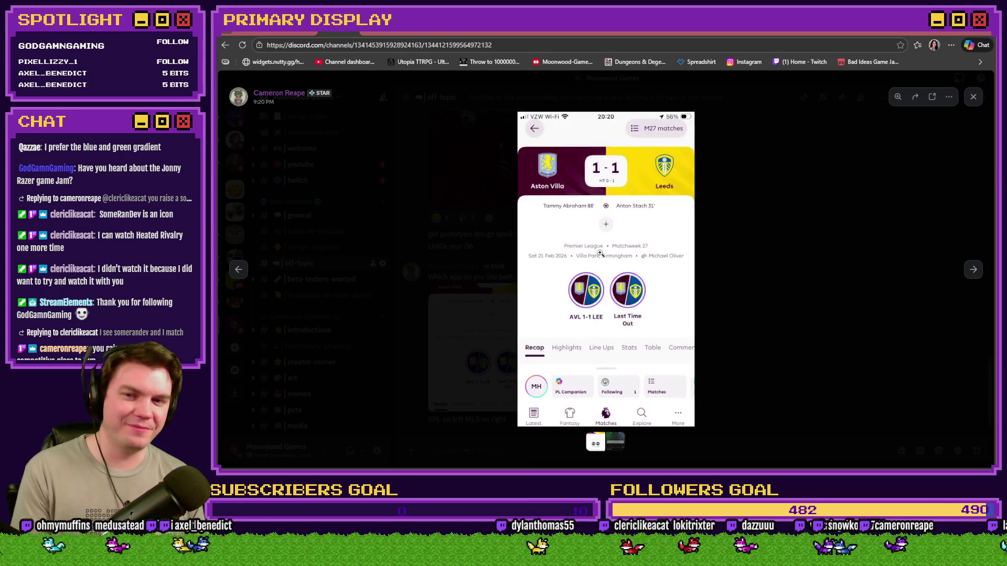
key(Right)
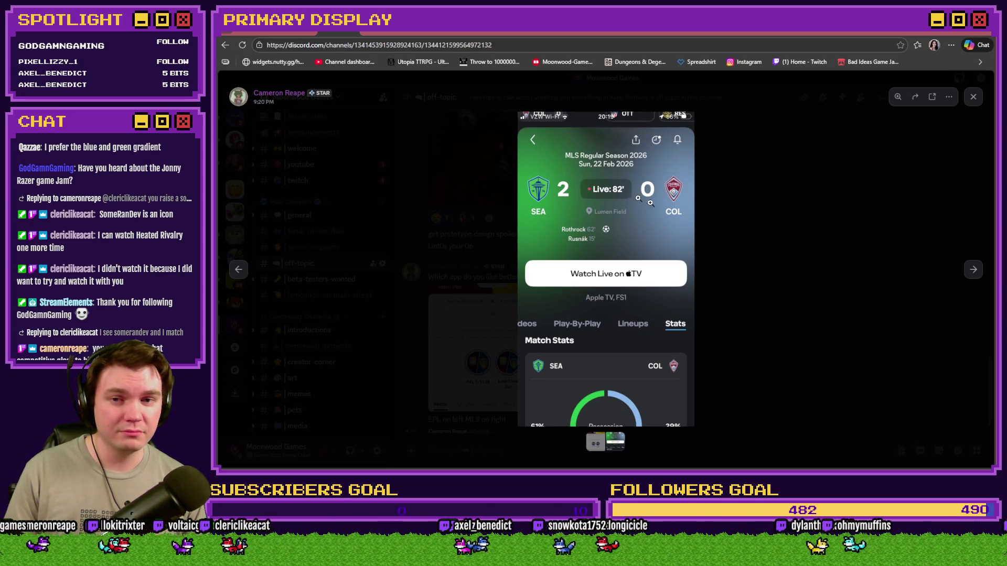
Step: Close the image viewer, react to the match-apps message with 👉, and return to RPG Maker
click(832, 284)
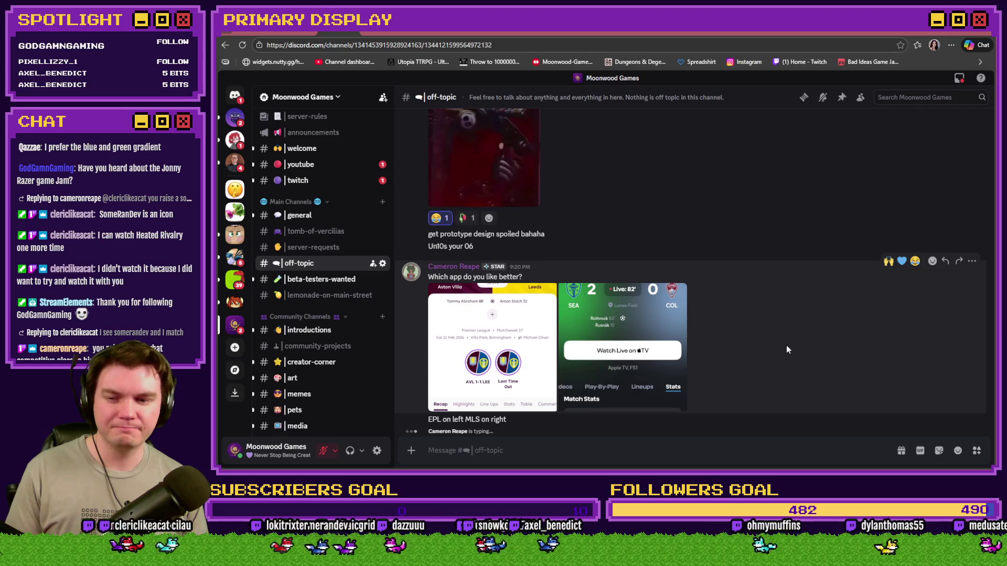
click(933, 265)
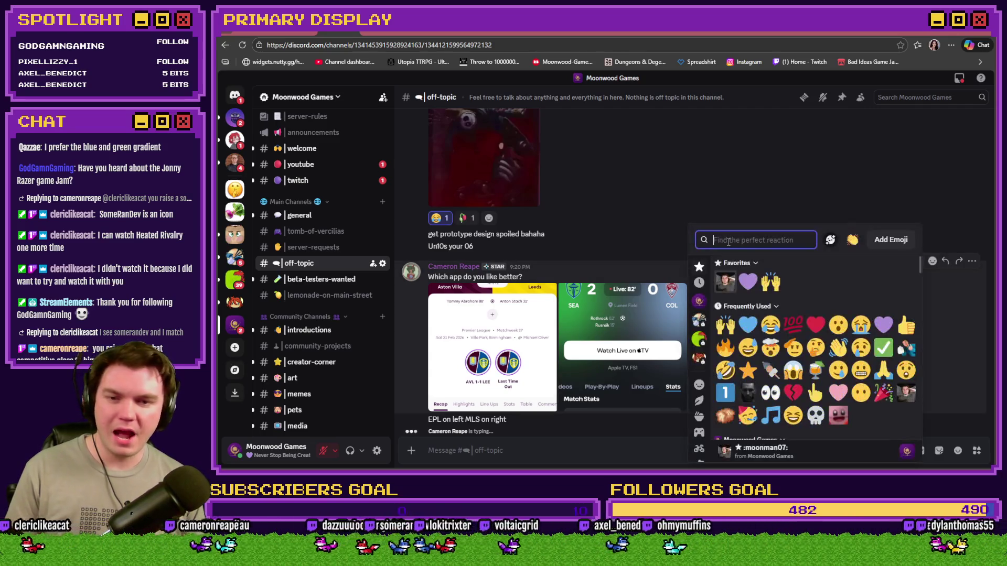
text(right)
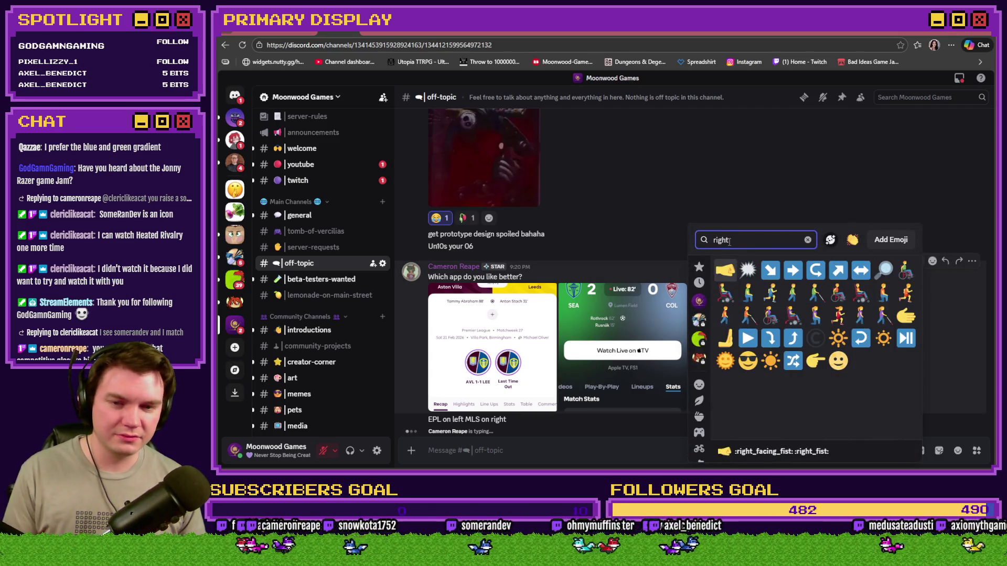
click(817, 362)
mouse_move(790, 336)
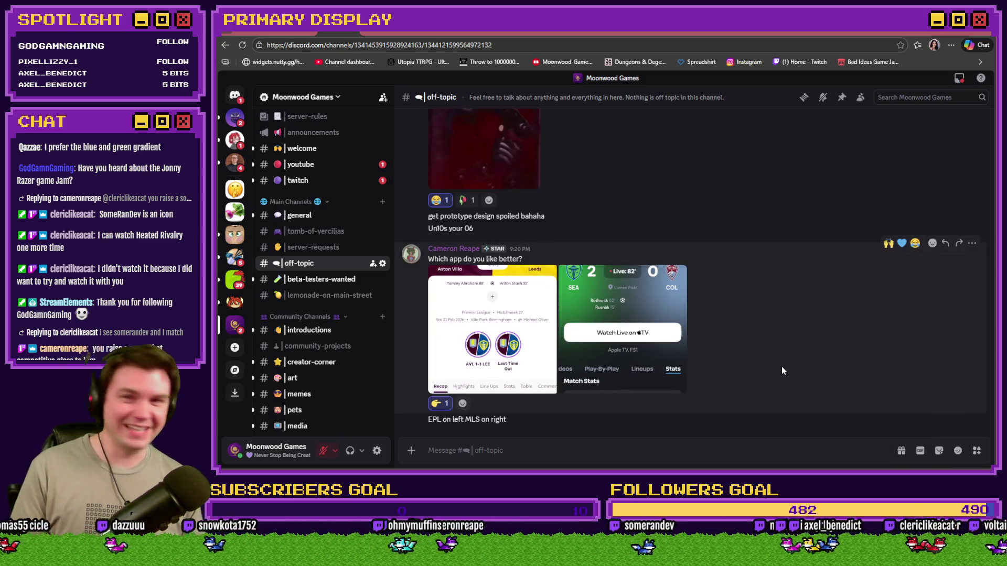
key(alt+Tab)
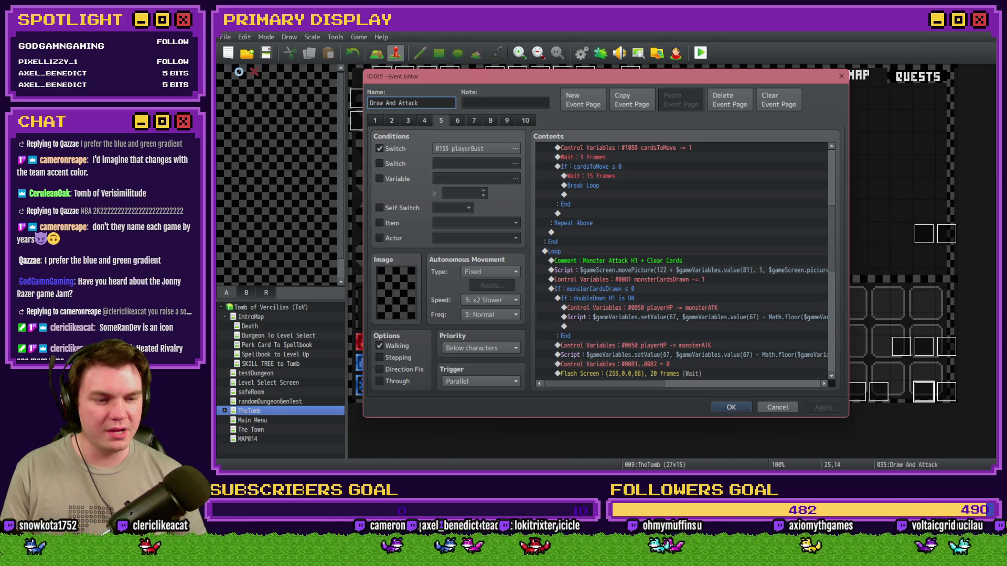
Step: Review the Draw And Attack event commands, then switch to the itch.io jam page
key(alt+Tab)
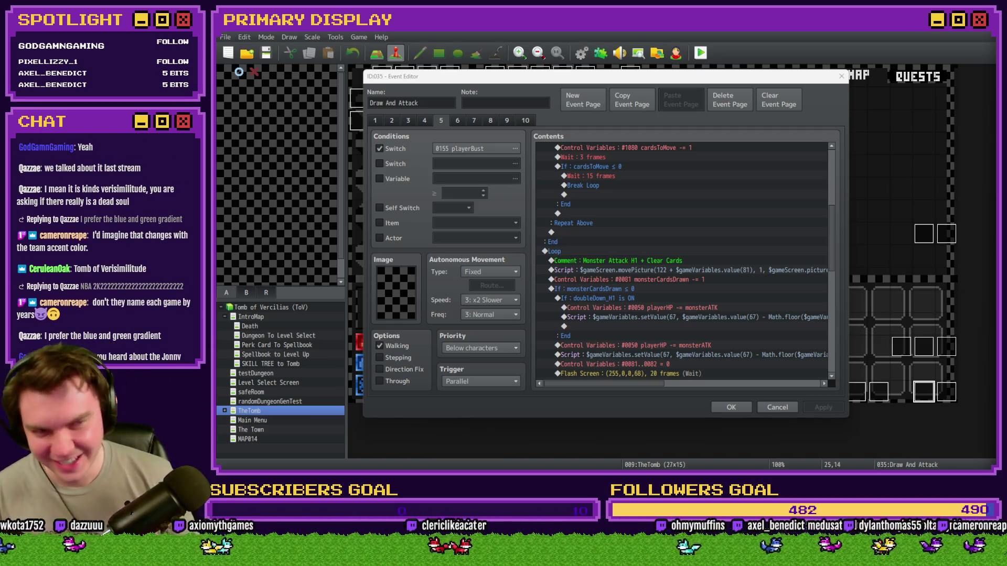
key(alt+Tab)
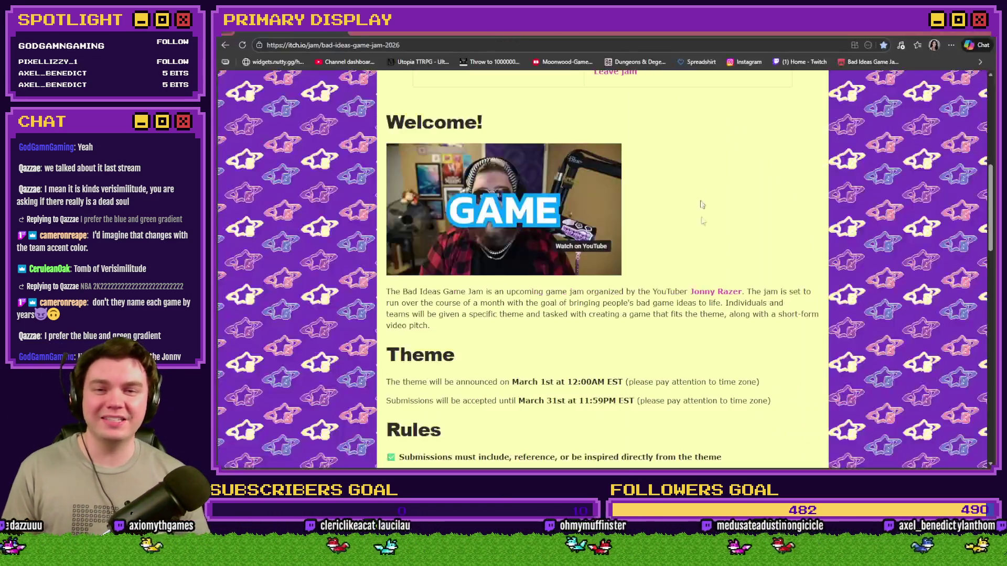
Step: Scroll to the jam title and countdown and highlight the 3,230 joined count
scroll(754, 234, up, 8)
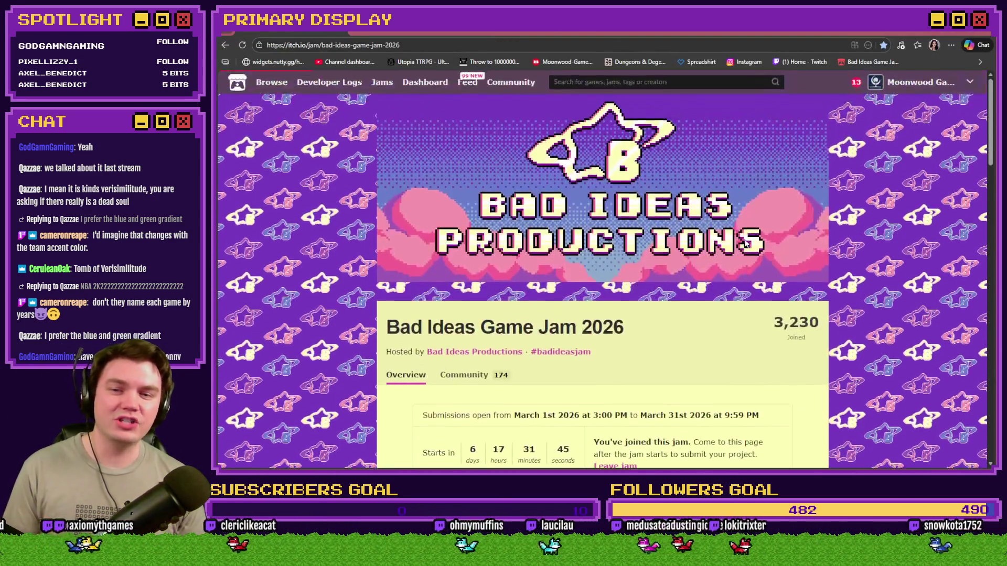
scroll(686, 187, down, 4)
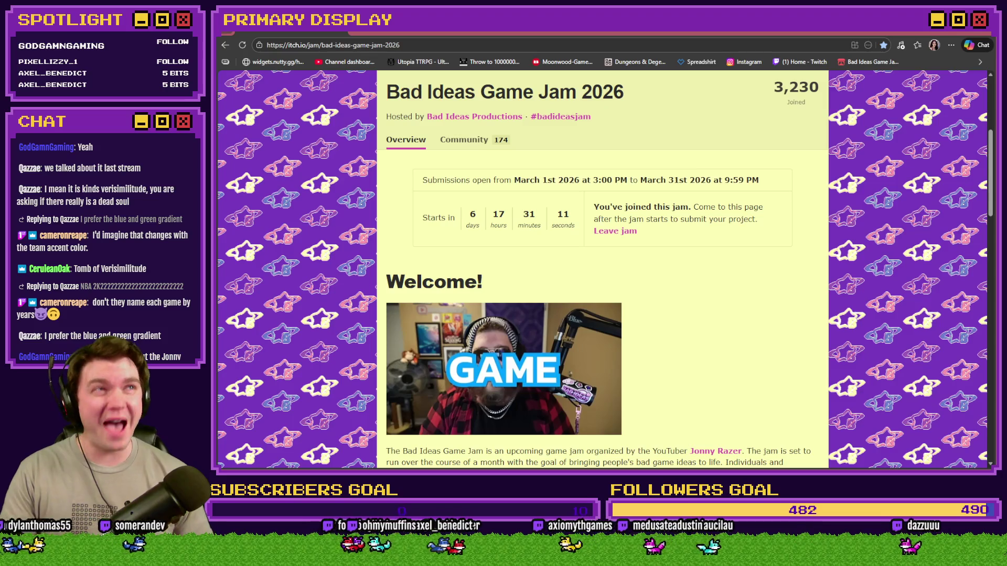
drag(779, 105, 835, 91)
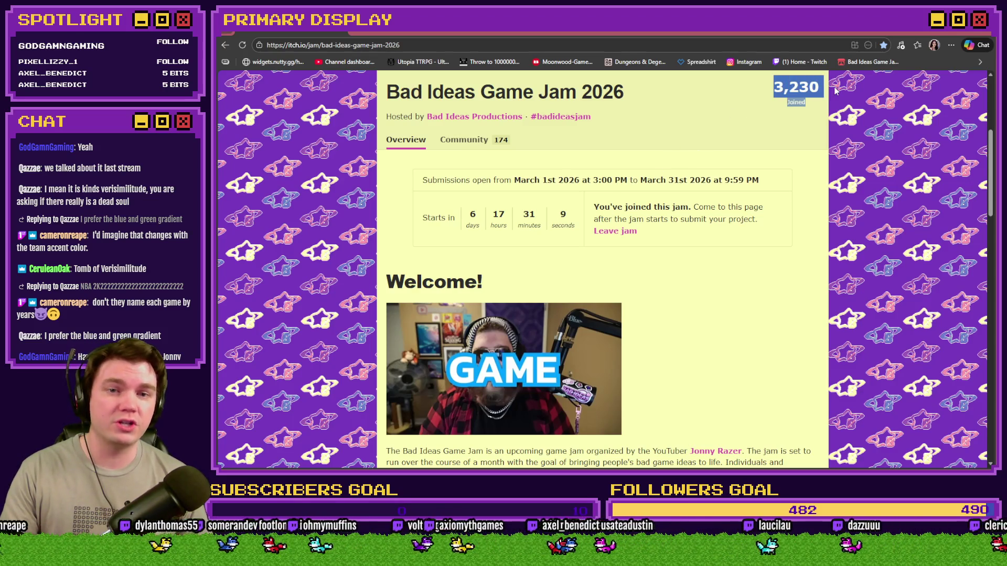
Step: Highlight the submission date range, then scroll down through the Theme and Rules sections
mouse_move(850, 92)
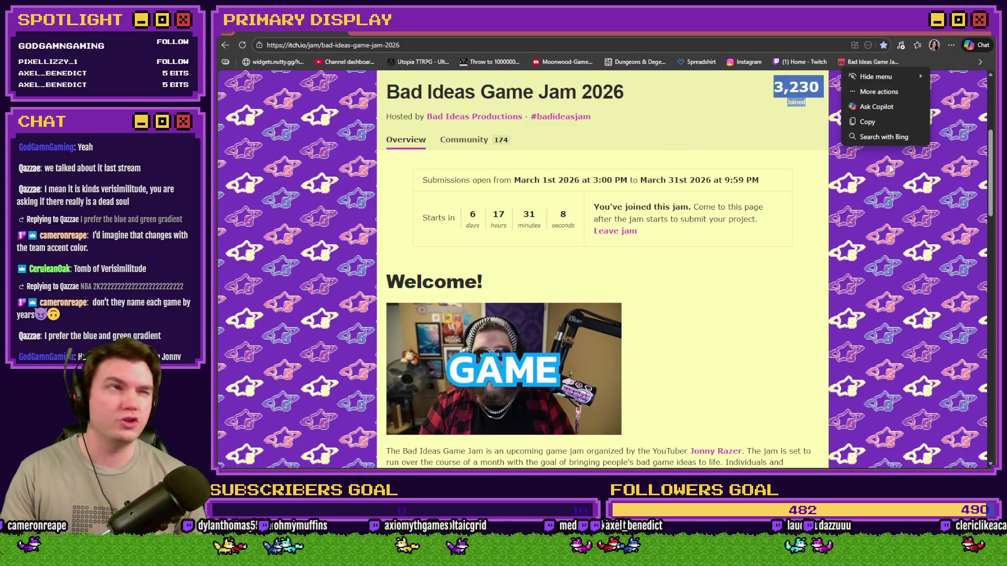
click(879, 222)
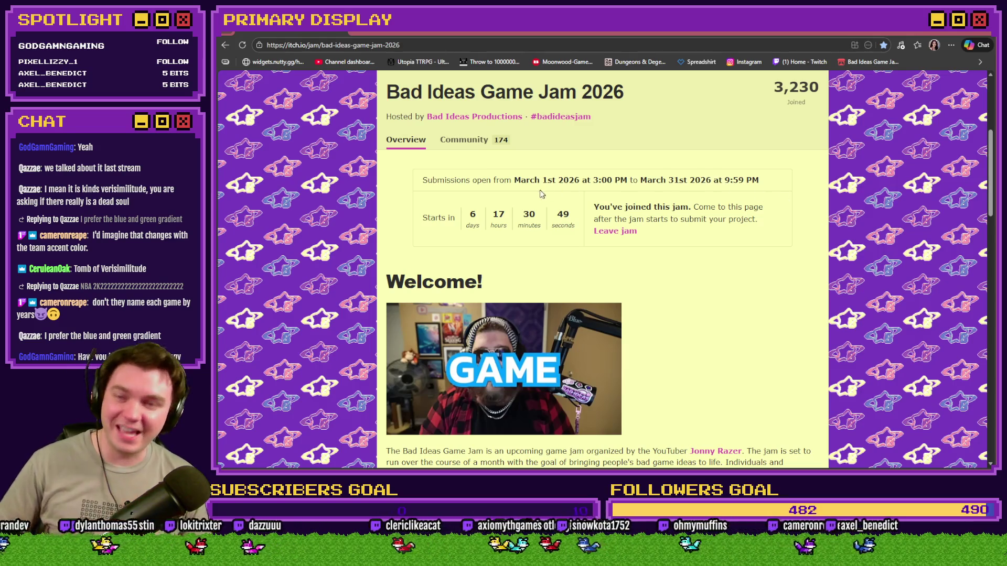
drag(516, 180, 771, 182)
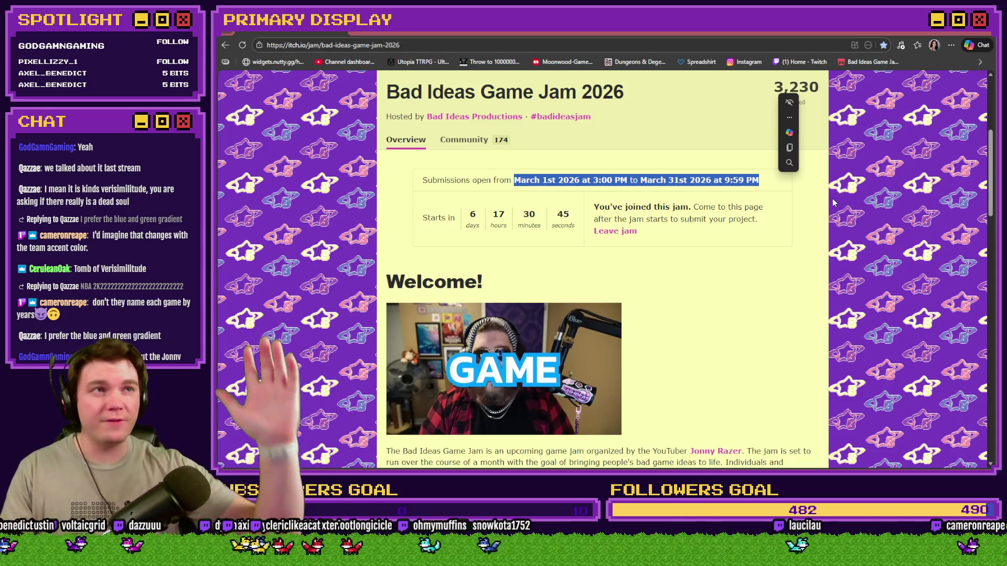
click(876, 278)
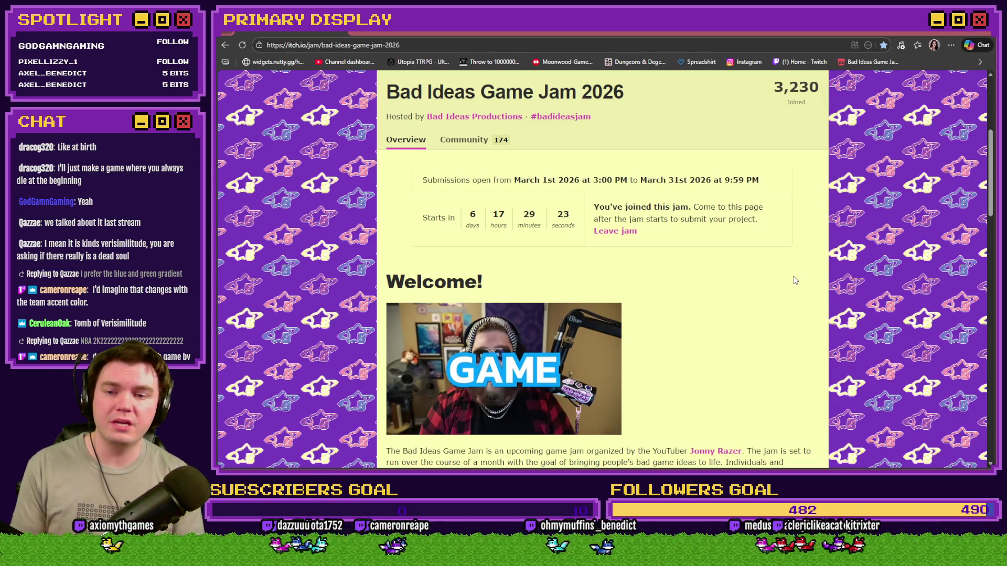
scroll(820, 285, down, 3)
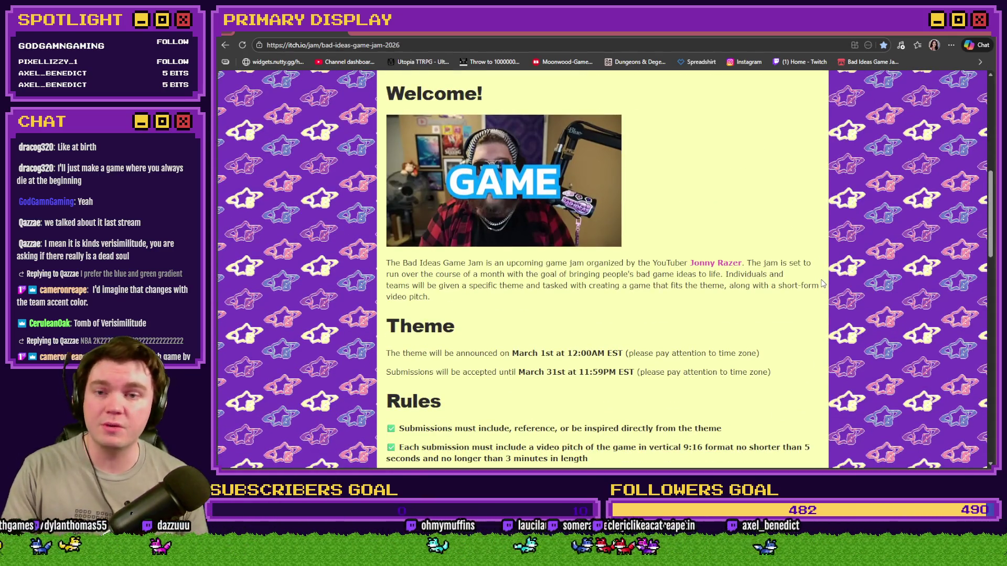
scroll(822, 284, down, 3)
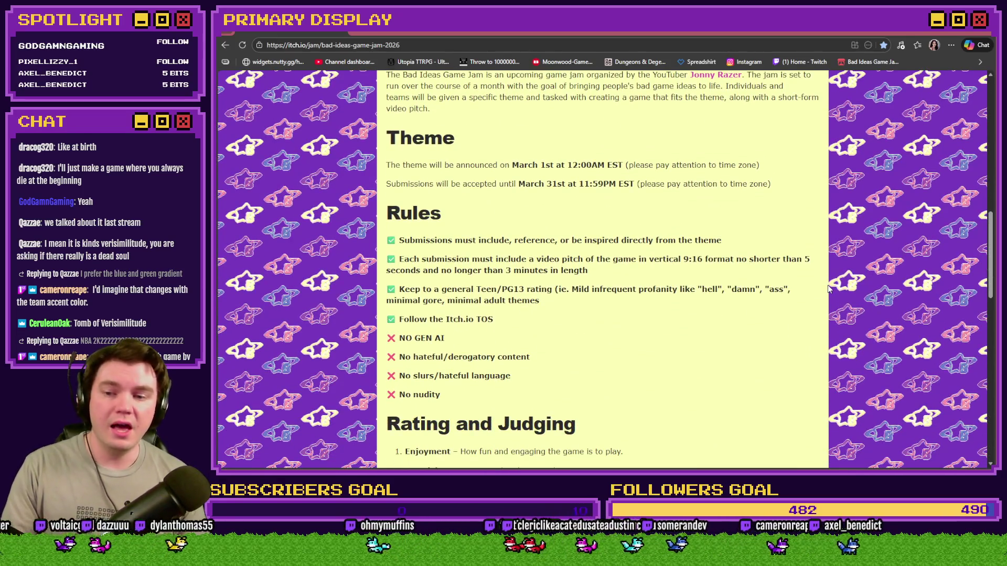